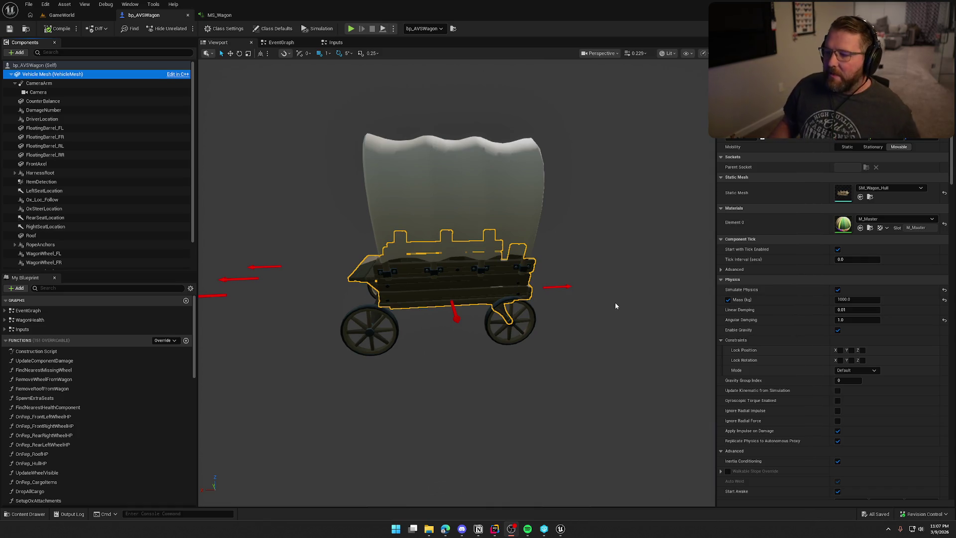
Step: Deselect the wagon mesh and bring VLC with the gameplay clip to the front
click(615, 303)
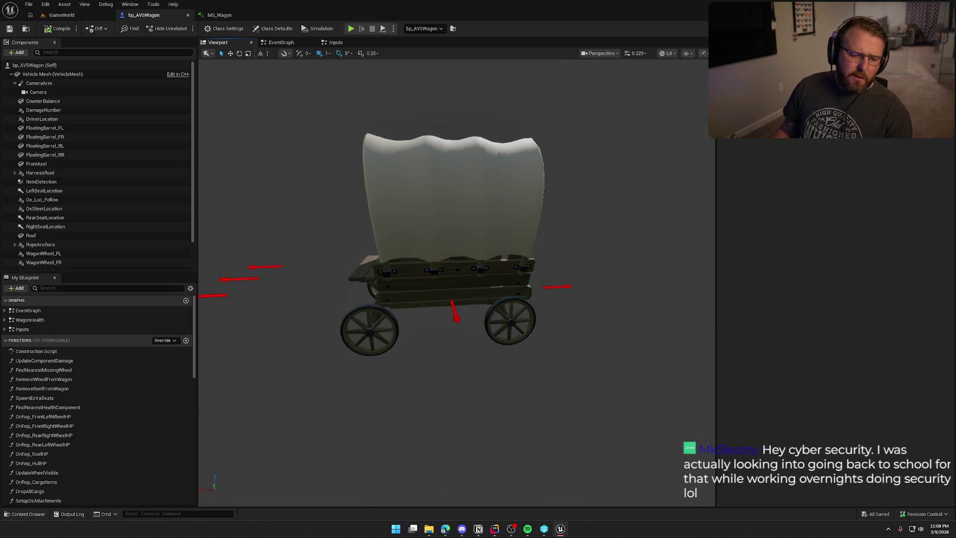
key(alt+Tab)
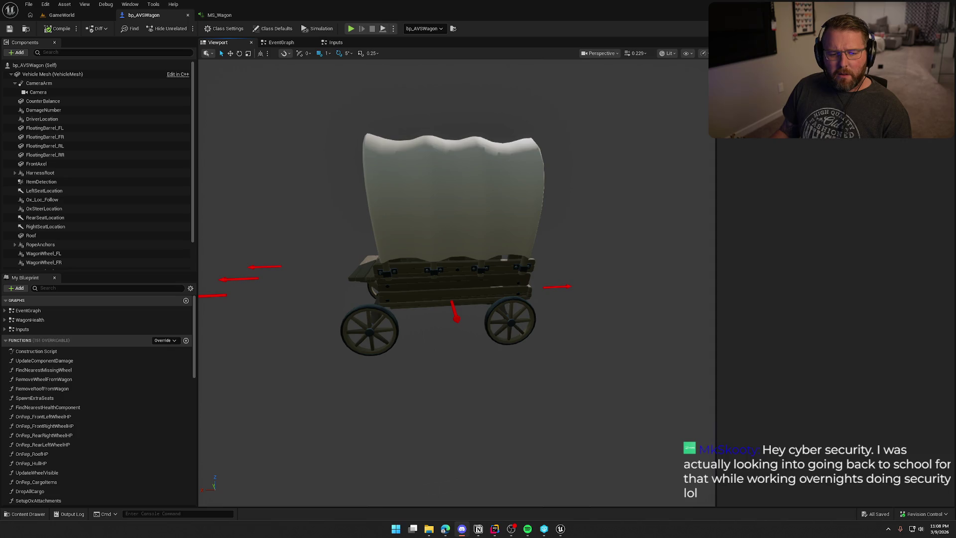
key(alt+Tab)
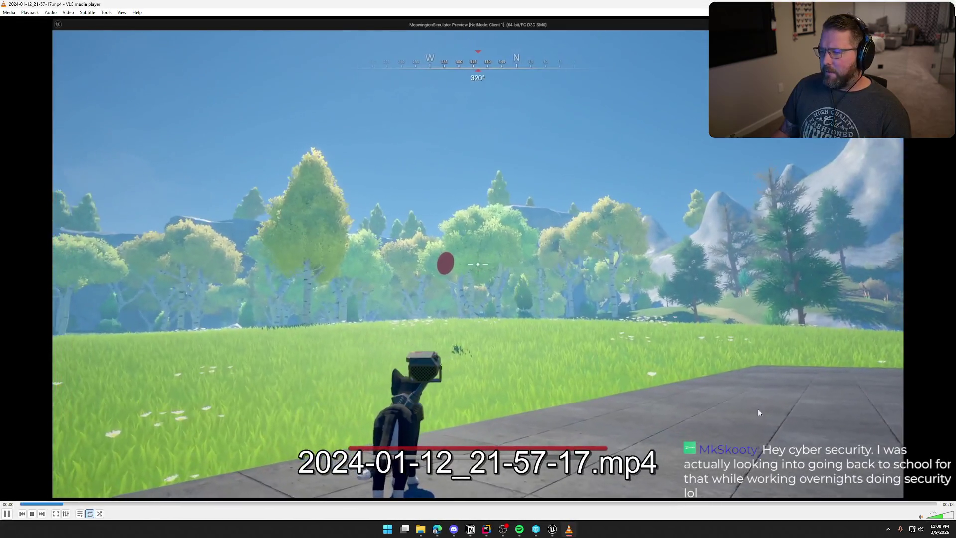
Step: Raise the gameplay clip's VLC volume to about 116%
click(946, 515)
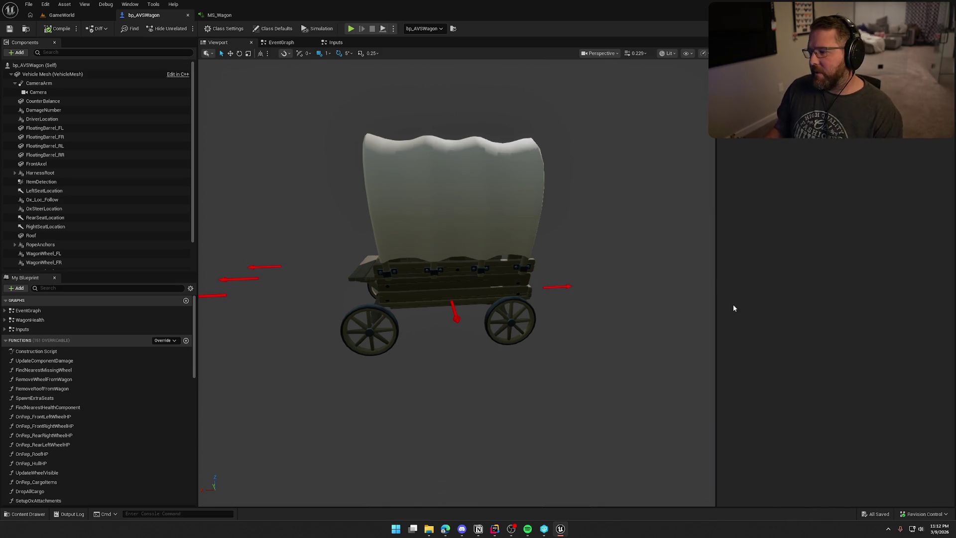
Step: Add a WagonSounds audio component at the wagon's rear corner and compile the Blueprint
click(44, 75)
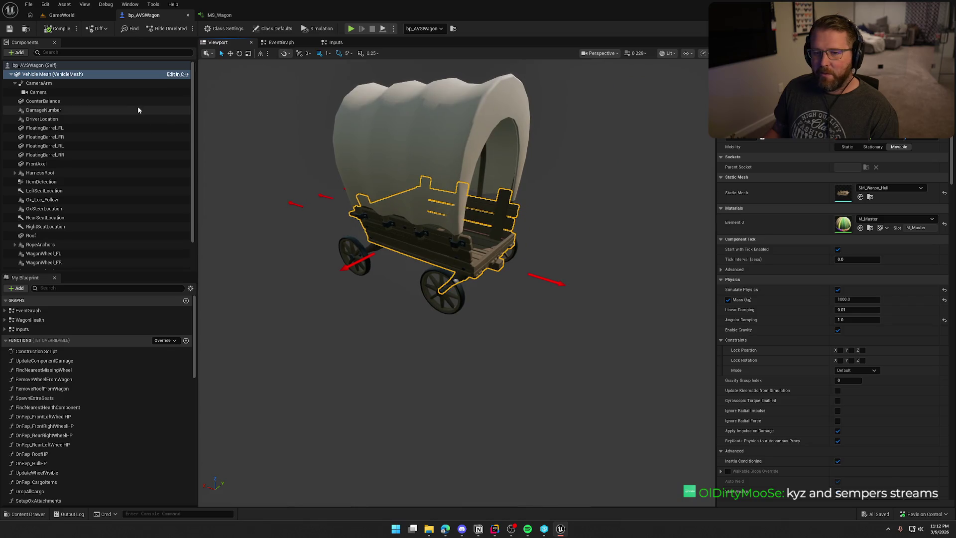
click(19, 53)
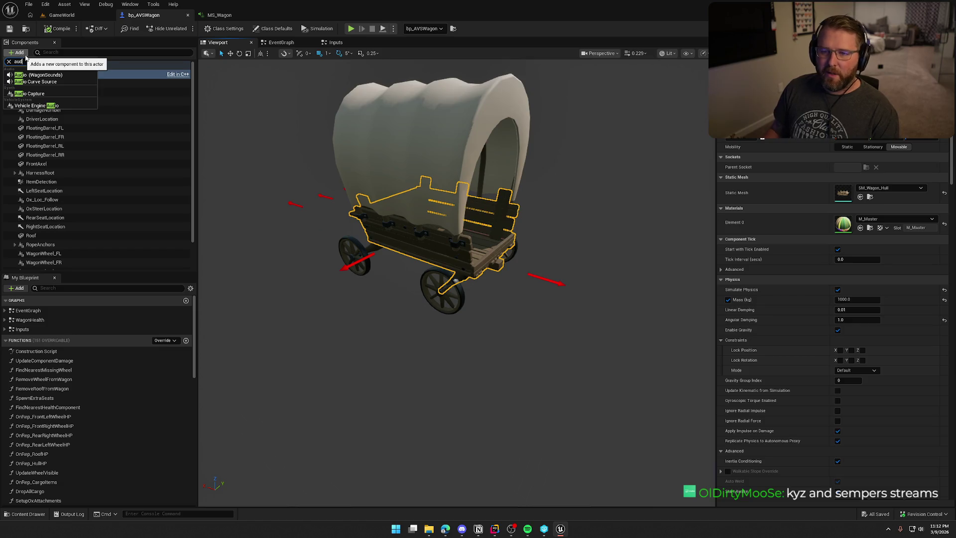
click(69, 77)
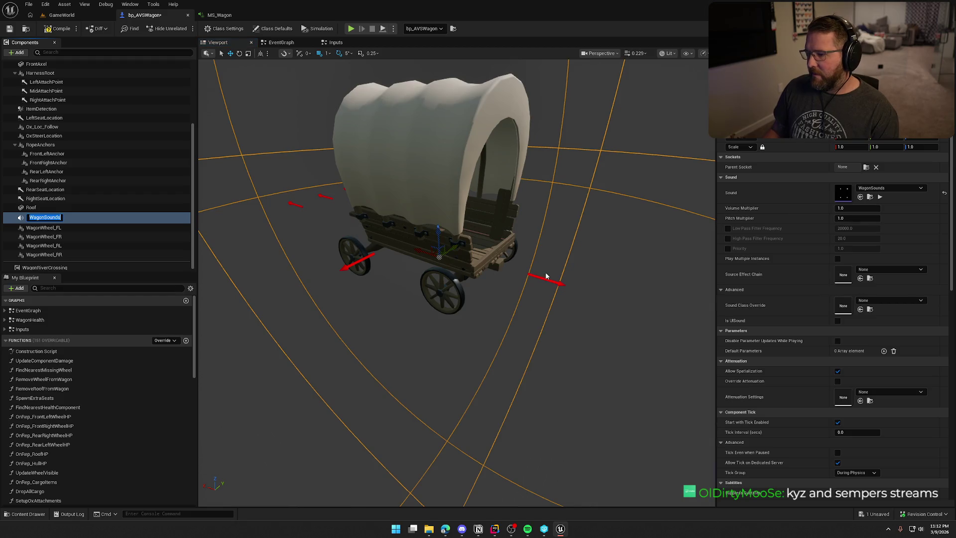
mouse_move(437, 255)
mouse_down()
mouse_move(486, 264)
mouse_move(486, 249)
mouse_up()
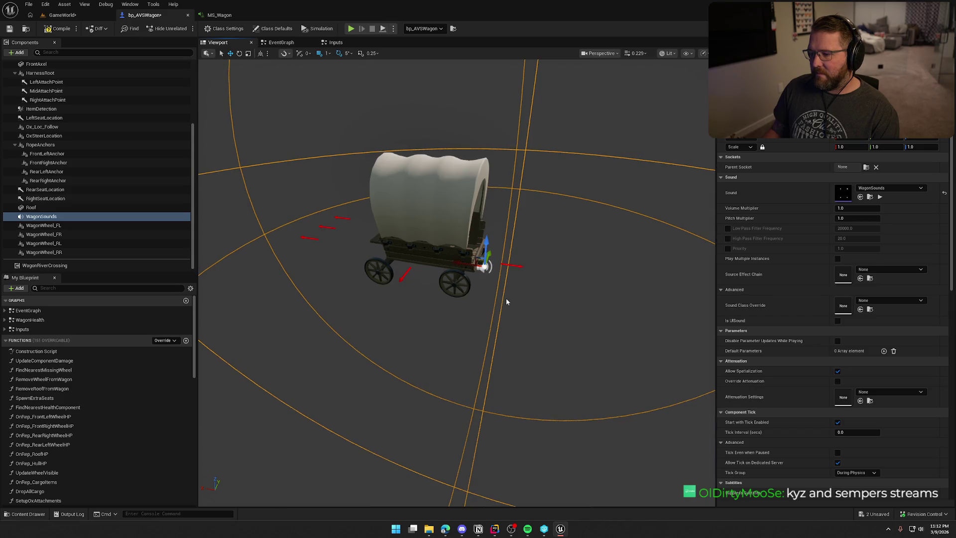
key(F7)
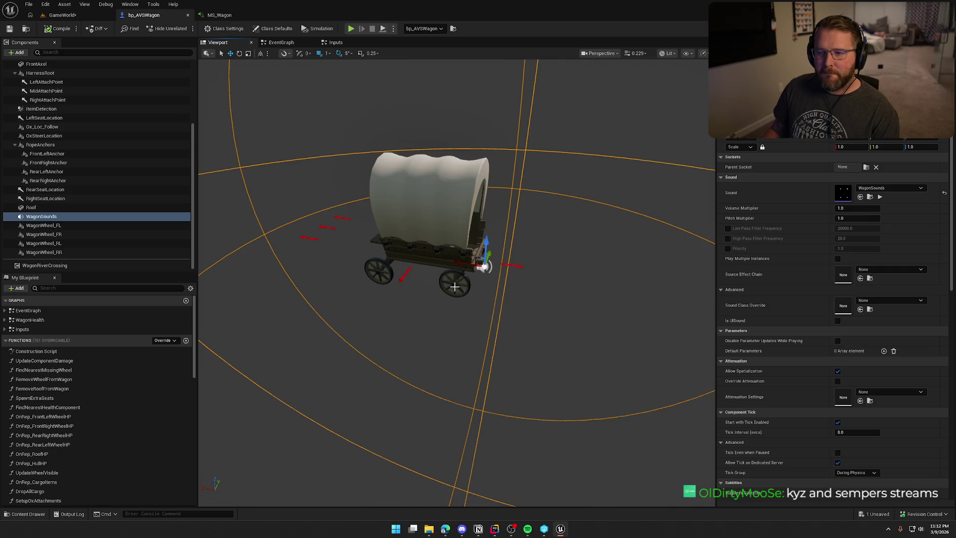
mouse_move(487, 276)
mouse_down()
mouse_move(488, 259)
mouse_move(602, 251)
mouse_up()
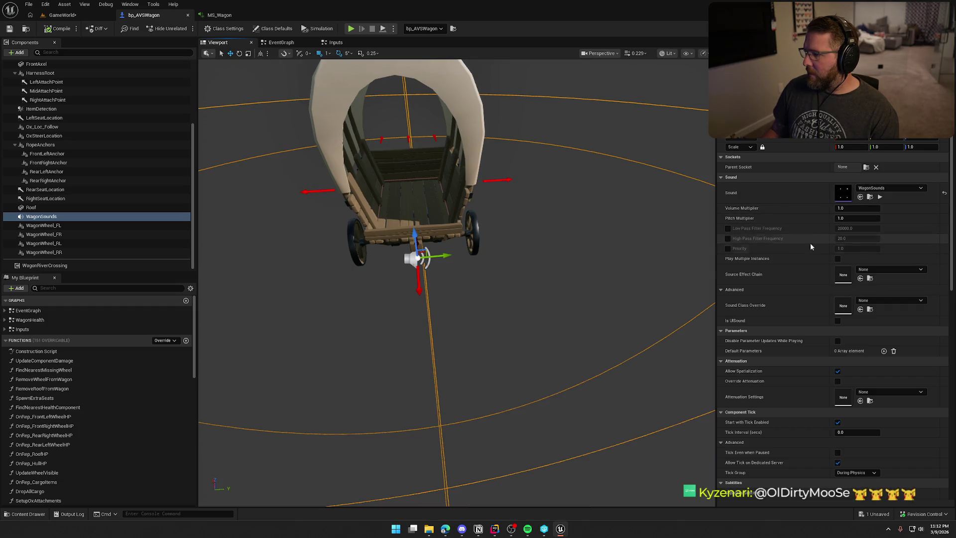
Step: In MS_Wagon, set the WagonSpeed input's default value to 0
scroll(843, 332, down, 2)
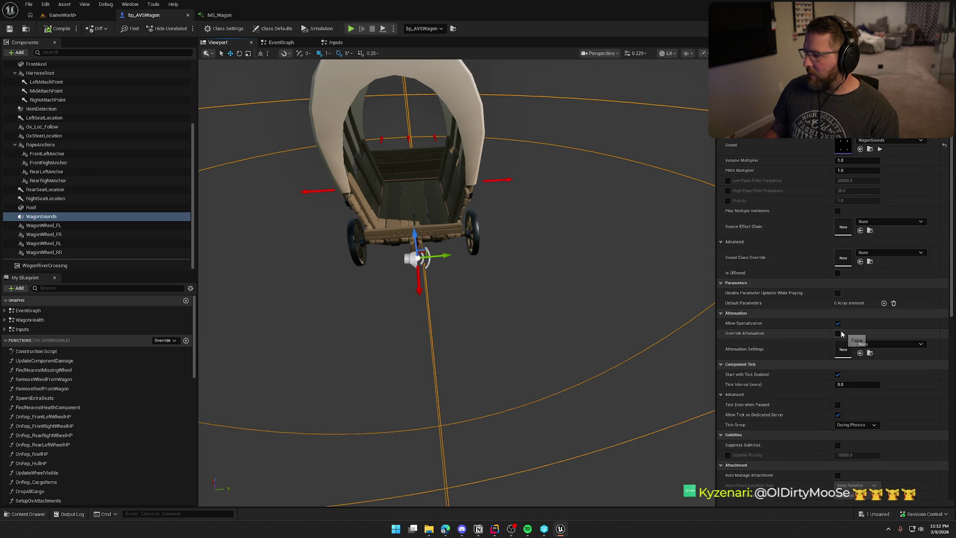
scroll(893, 367, down, 12)
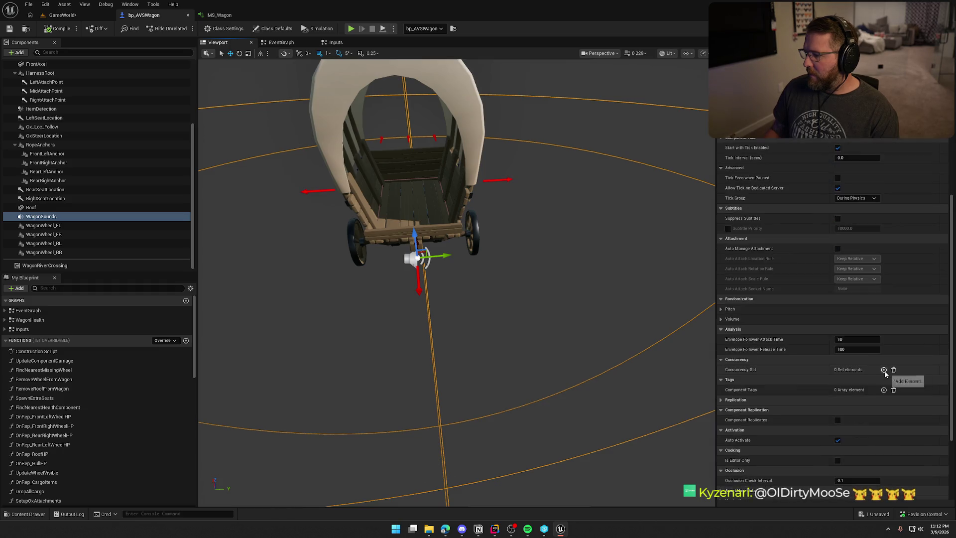
click(219, 15)
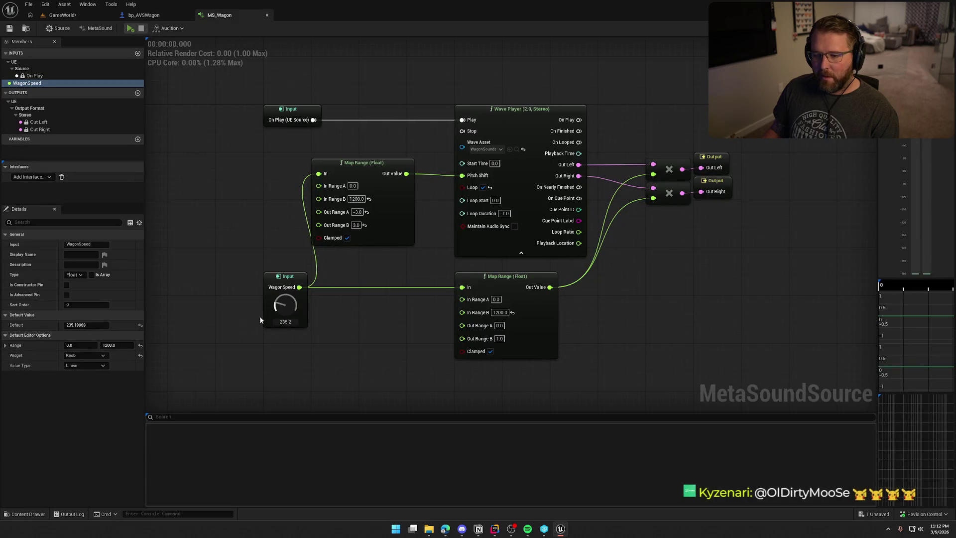
click(282, 280)
click(82, 325)
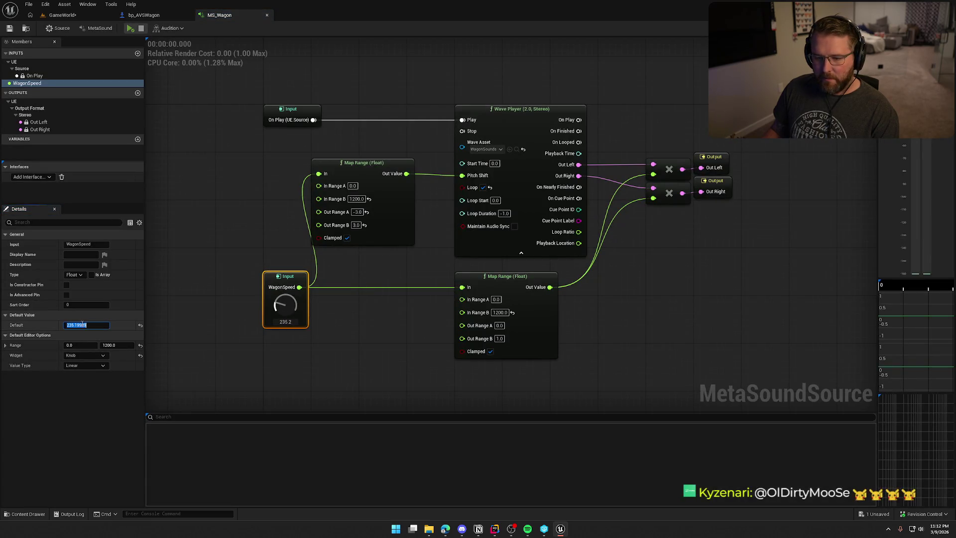
text(0)
key(Return)
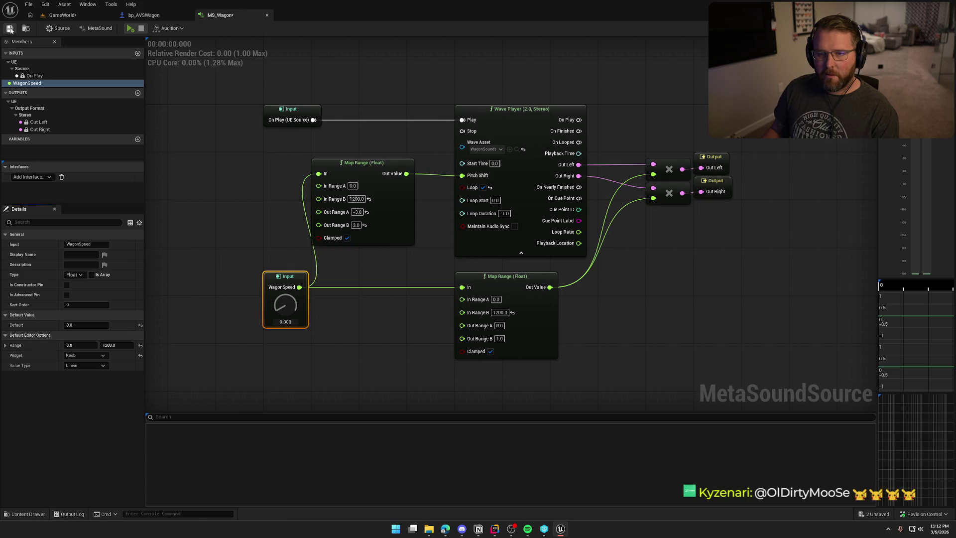
click(63, 15)
Step: Open the bp_AVSWagon EventGraph, then add a test event graph and delete it
click(144, 15)
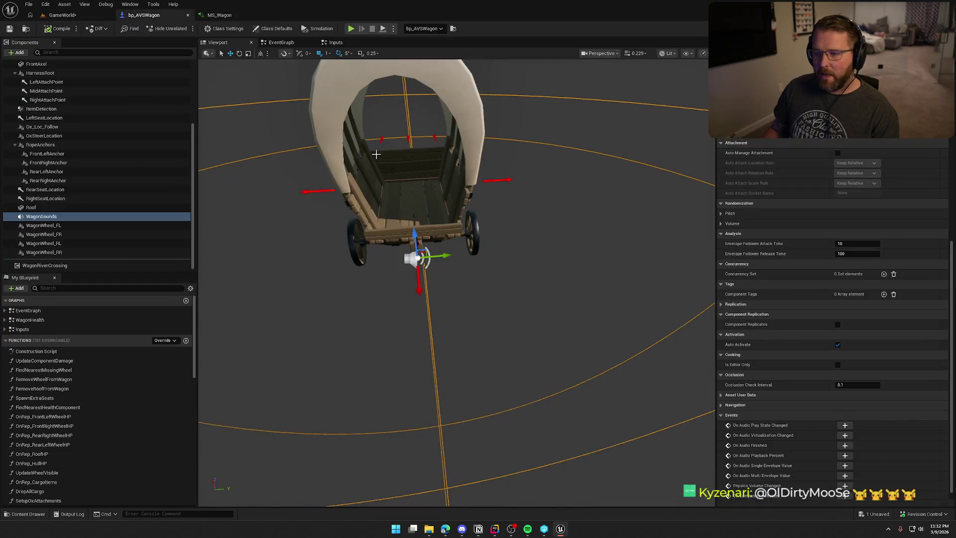
click(281, 43)
scroll(448, 398, down, 3)
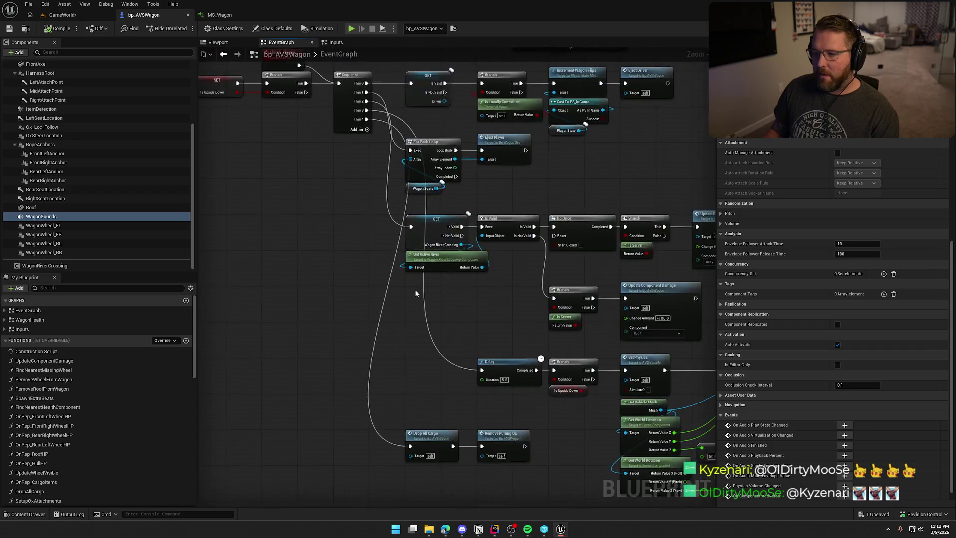
scroll(448, 373, down, 2)
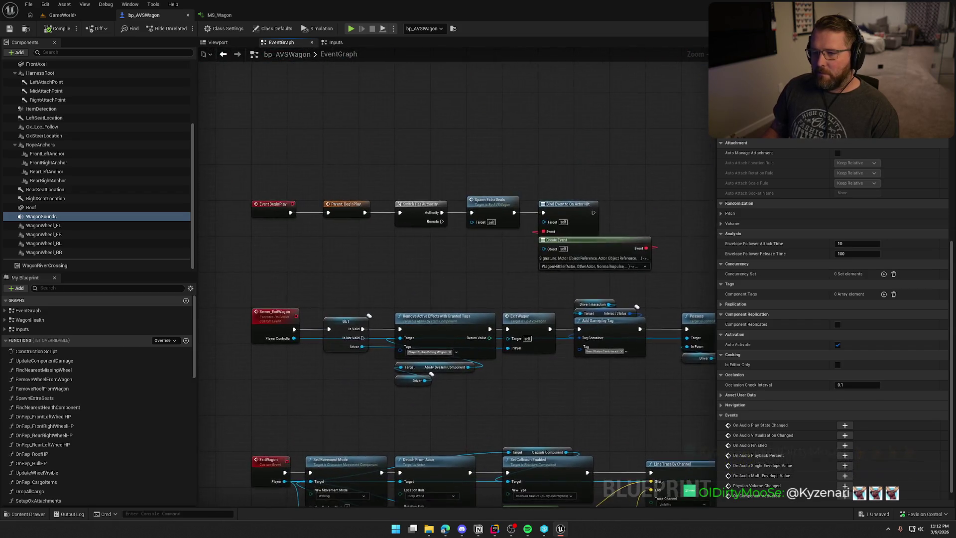
scroll(397, 218, up, 2)
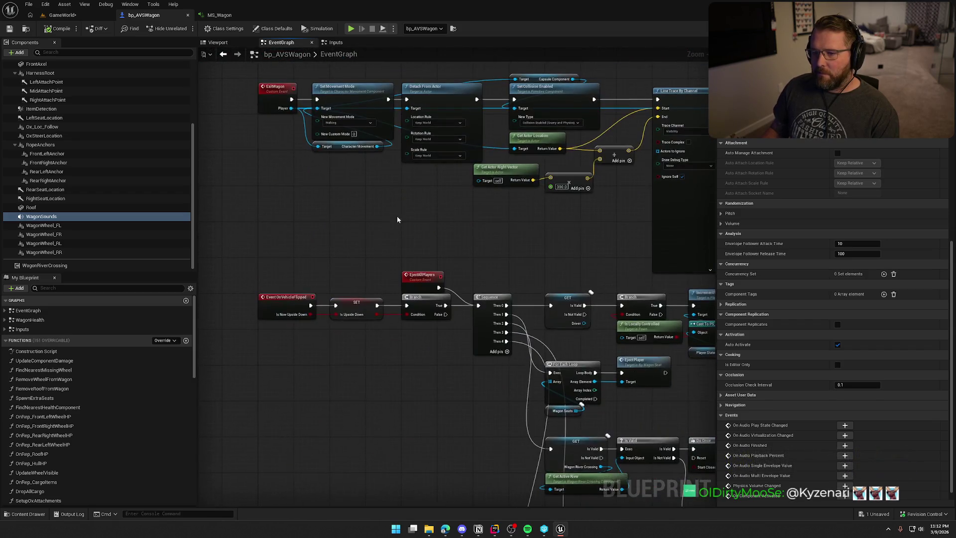
click(4, 310)
click(5, 310)
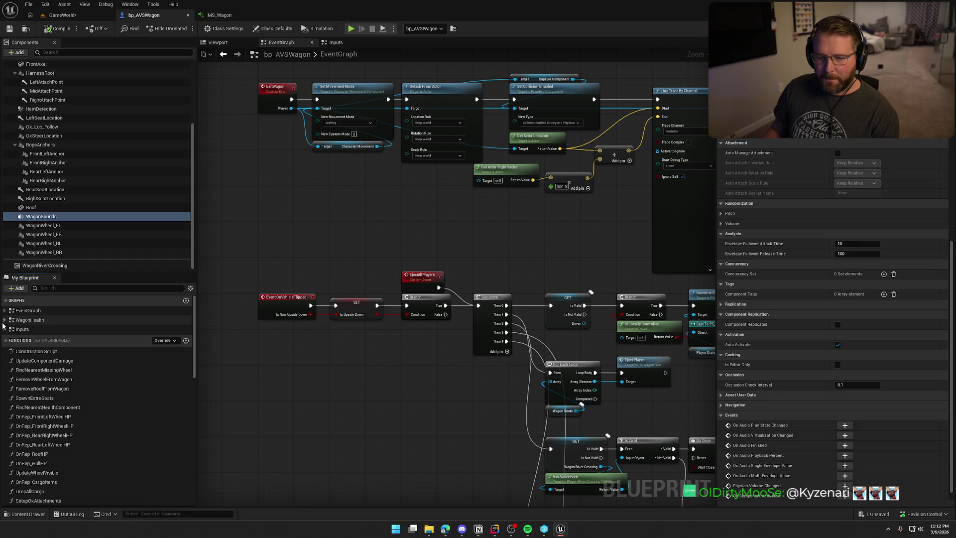
click(5, 329)
click(4, 329)
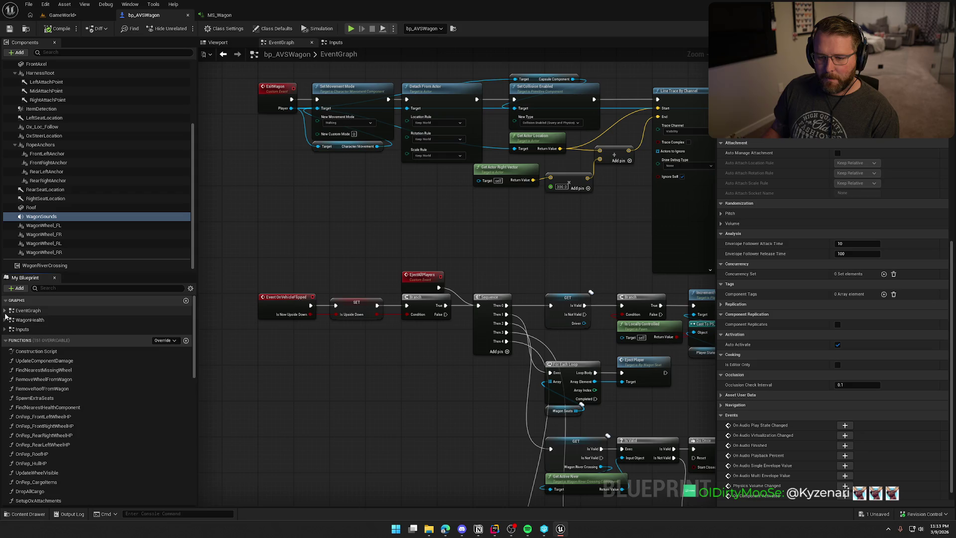
click(5, 311)
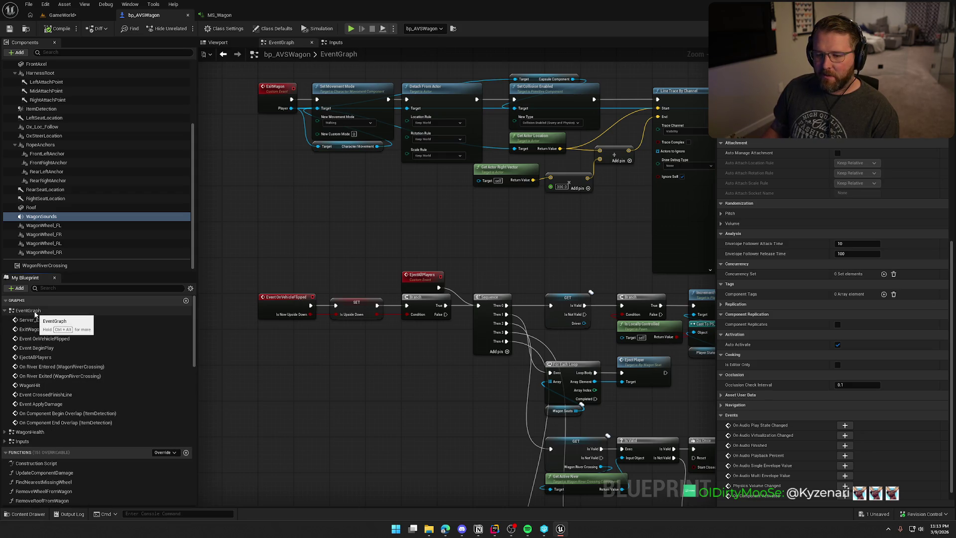
click(186, 301)
key(Return)
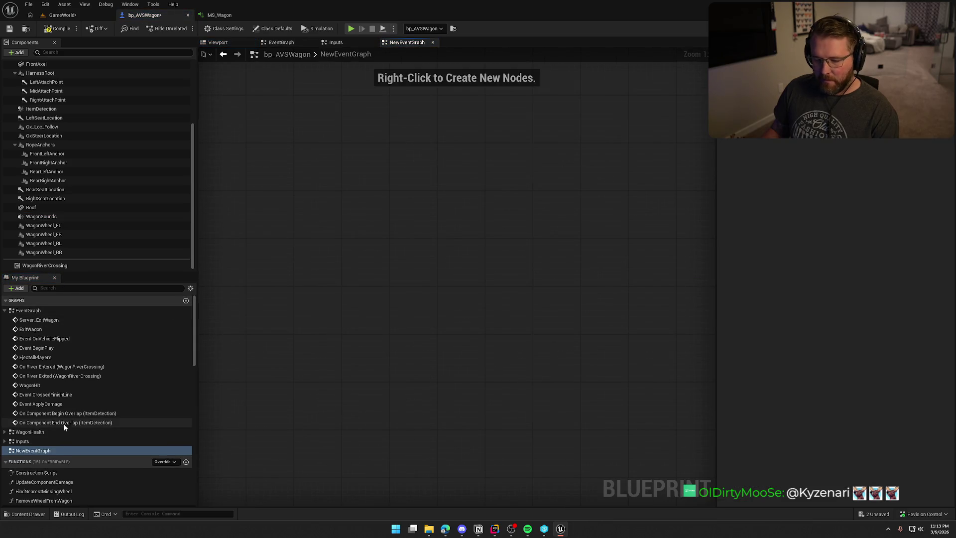
key(Delete)
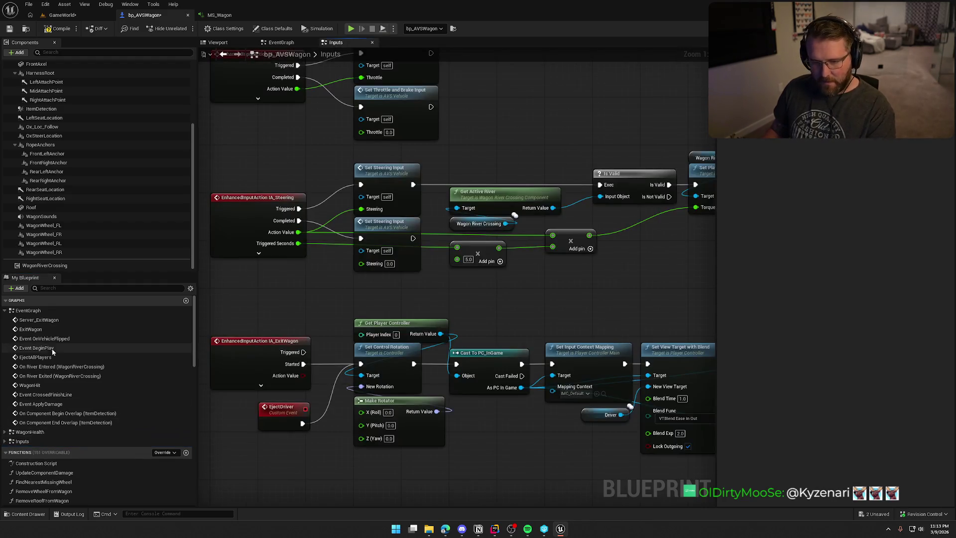
Step: Add an Event Tick node through the Tick function override
click(164, 451)
scroll(94, 400, down, 5)
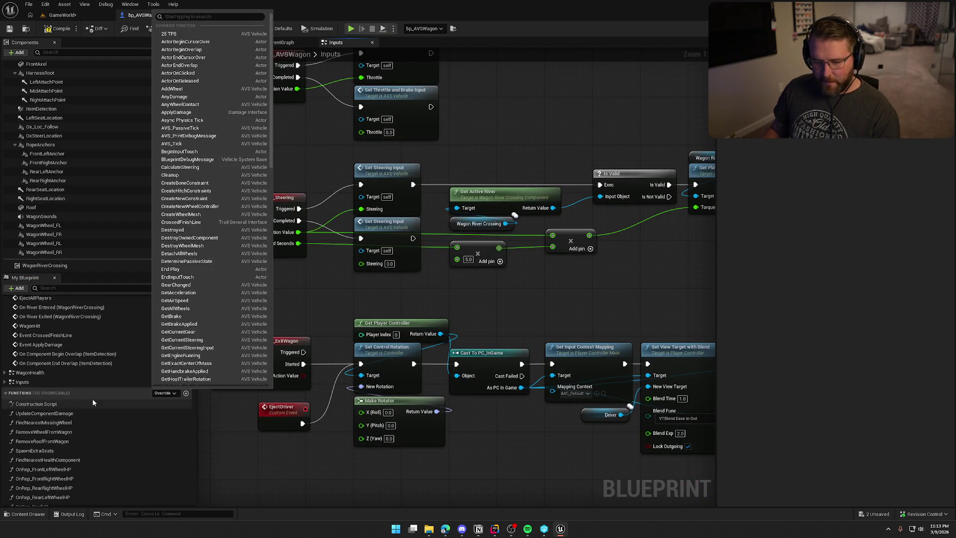
key(Escape)
click(166, 321)
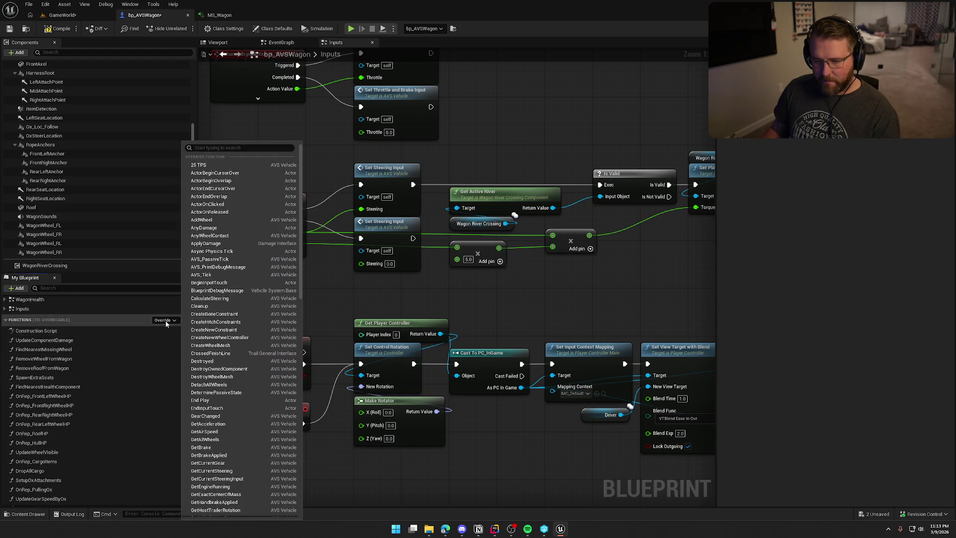
text(tick)
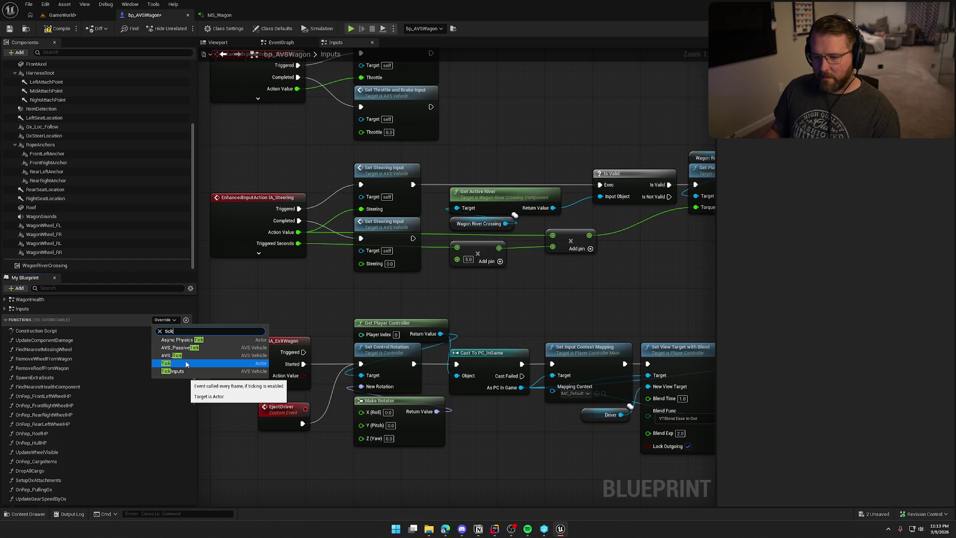
click(186, 364)
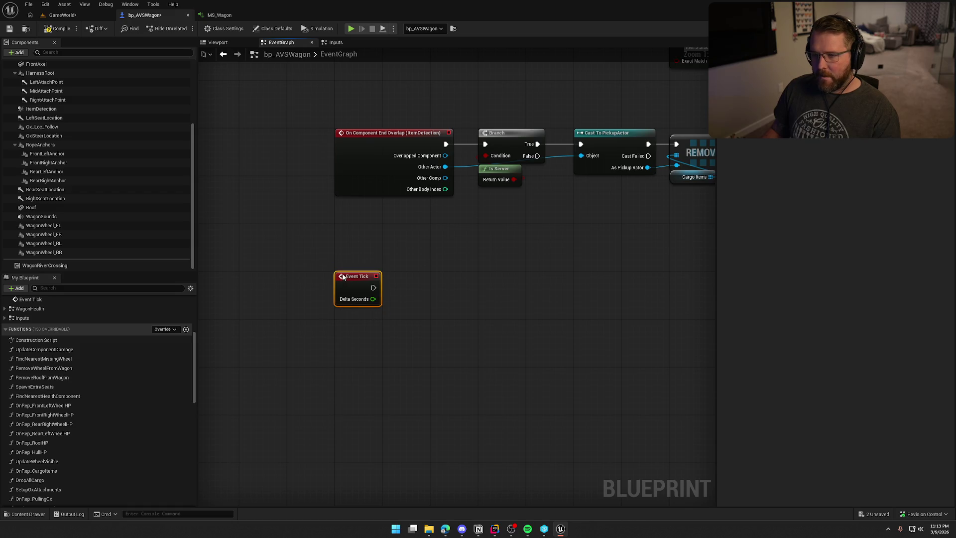
Step: Add a Parent: Tick call to Event Tick and place it beside the event node
right_click(304, 195)
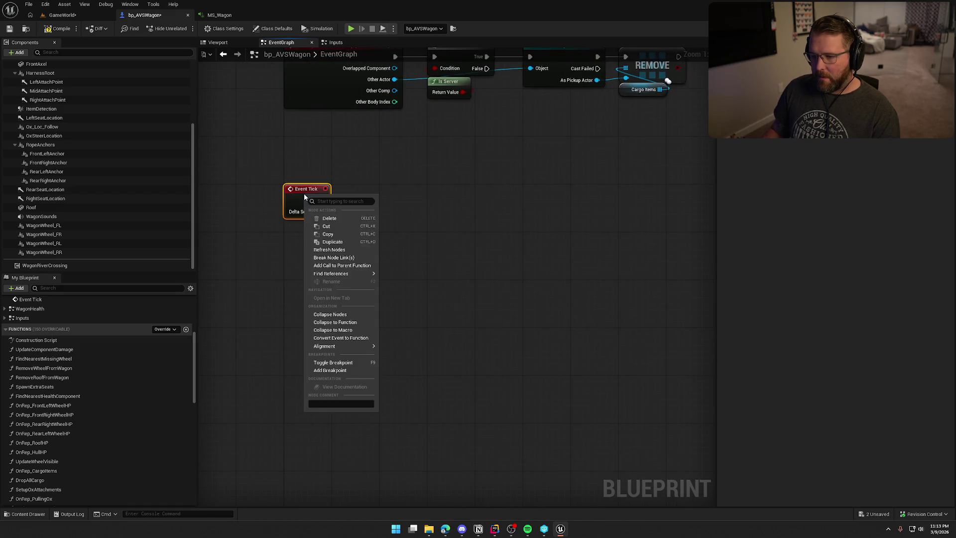
click(342, 265)
mouse_move(292, 240)
mouse_down()
mouse_move(323, 201)
mouse_move(291, 252)
mouse_move(421, 212)
mouse_up()
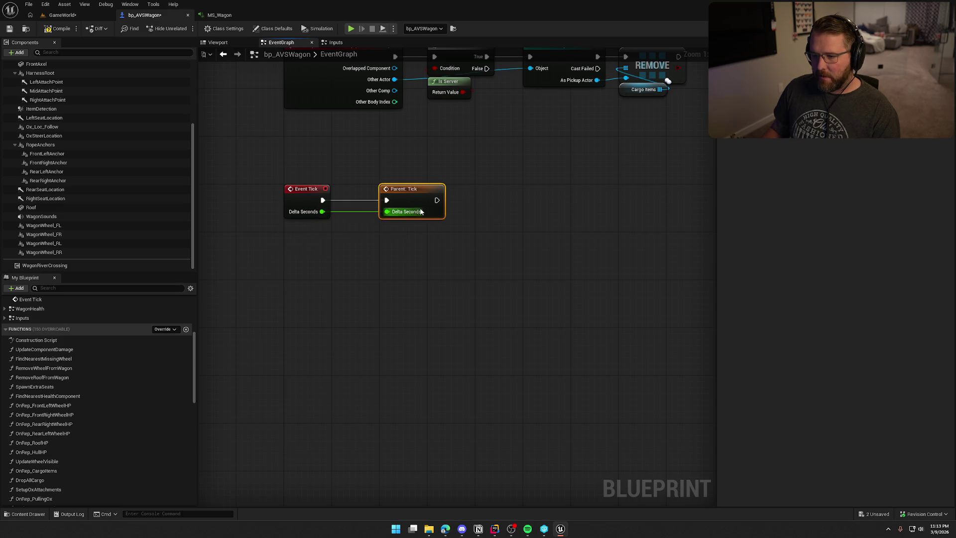
drag(405, 259, 348, 270)
scroll(95, 165, up, 5)
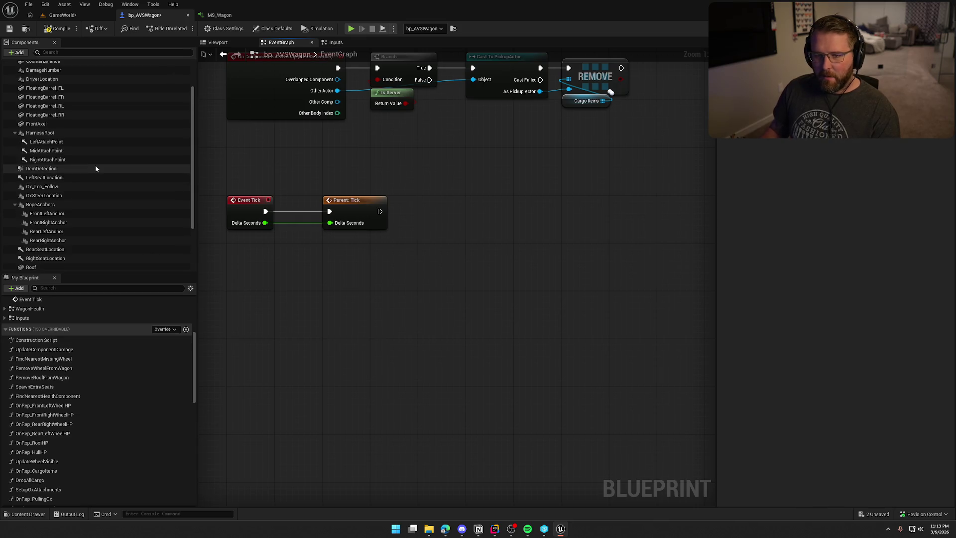
scroll(49, 164, down, 5)
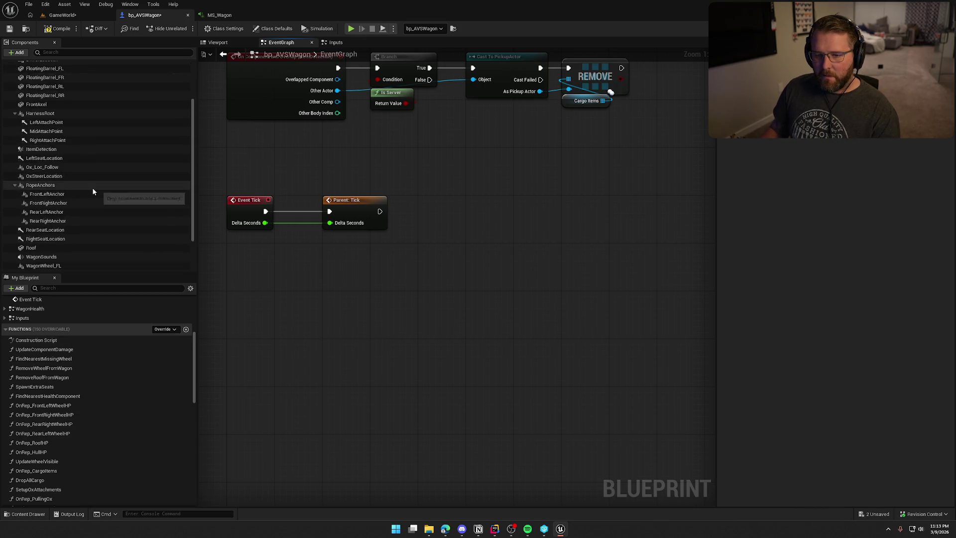
Step: Add a Wagon Sounds Set Float Parameter node and wire it after Parent: Tick
drag(44, 217, 417, 251)
text(set wave)
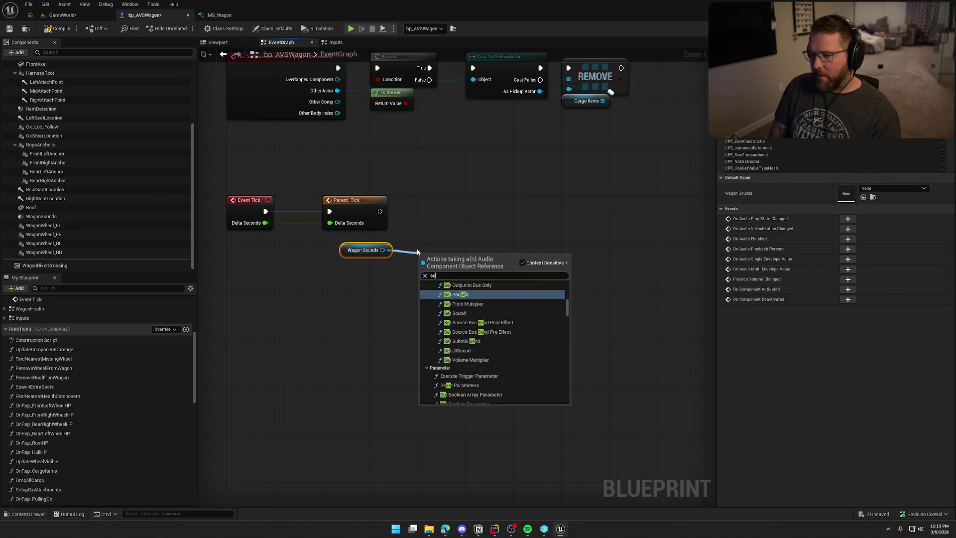
key(Return)
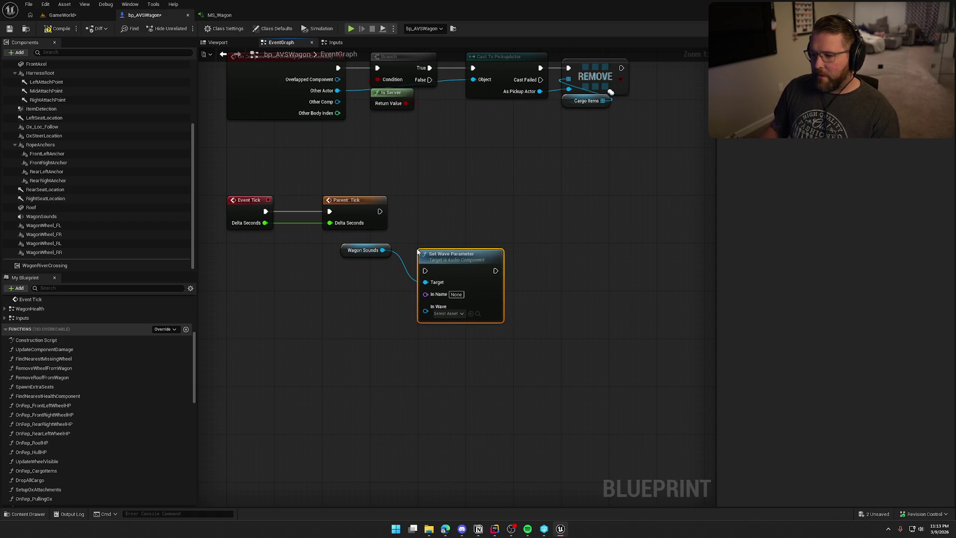
key(Delete)
drag(382, 250, 416, 254)
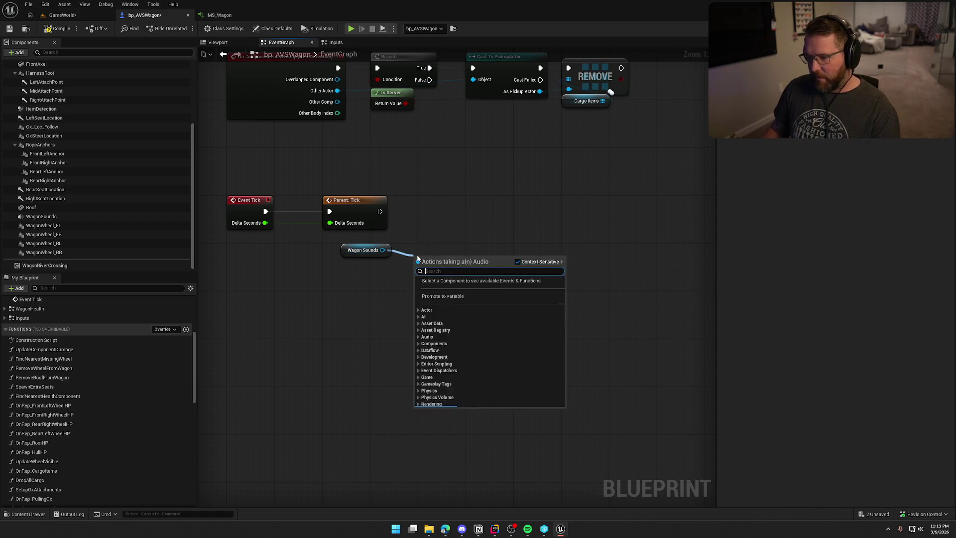
text(set float)
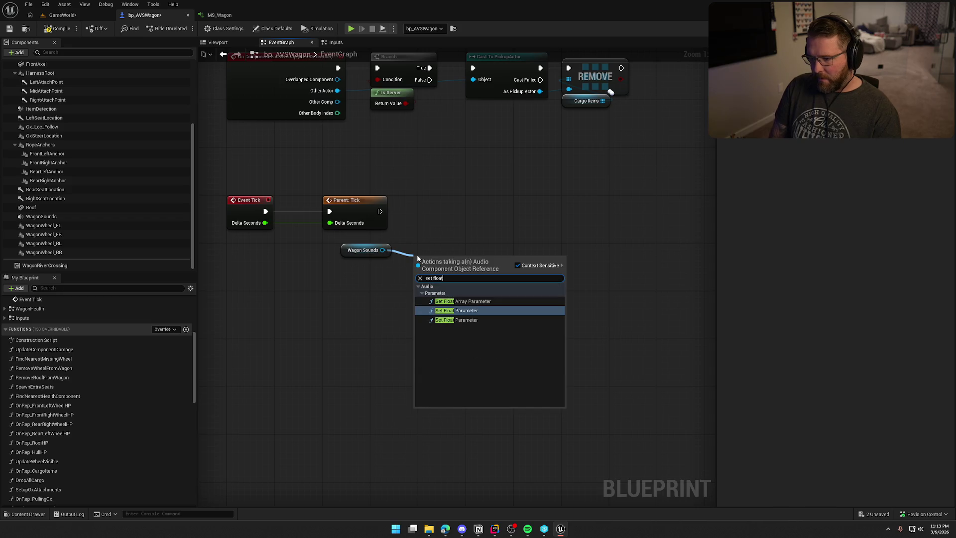
click(456, 311)
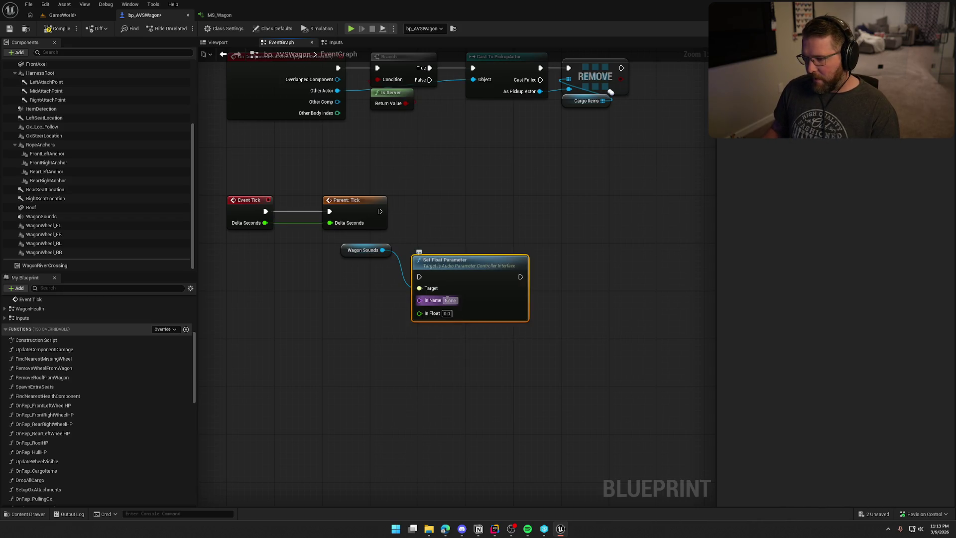
drag(382, 250, 426, 347)
text(set flo)
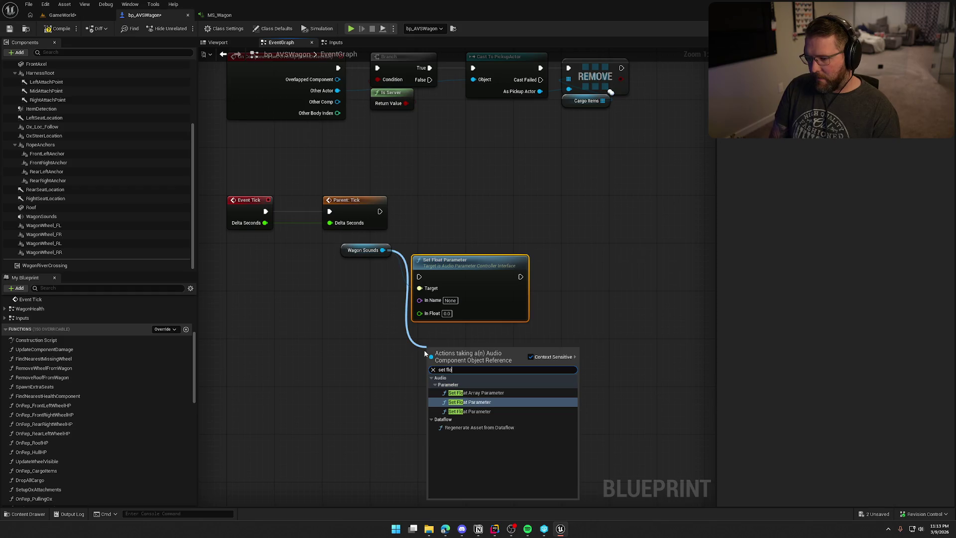
click(482, 412)
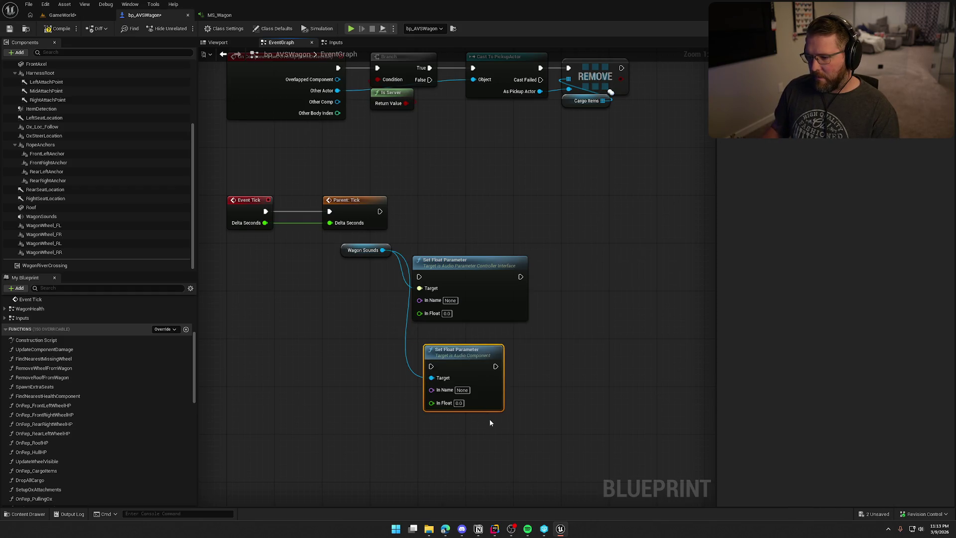
key(Delete)
mouse_move(472, 358)
mouse_down()
mouse_move(477, 225)
mouse_move(380, 212)
mouse_up()
mouse_move(485, 235)
mouse_down()
mouse_move(466, 210)
mouse_move(474, 212)
mouse_up()
click(442, 311)
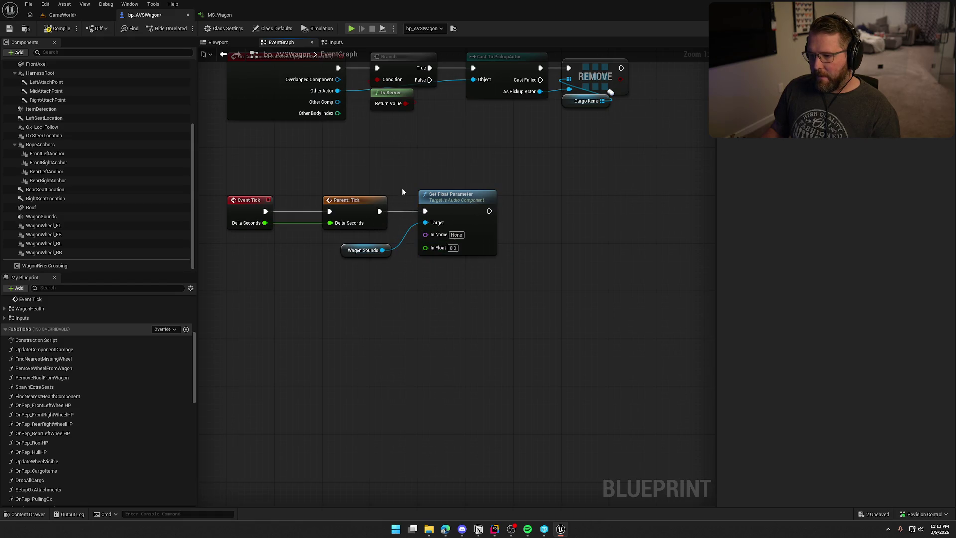
Step: Set the Set Float Parameter node's In Name to WagonSpeed
click(218, 15)
click(149, 15)
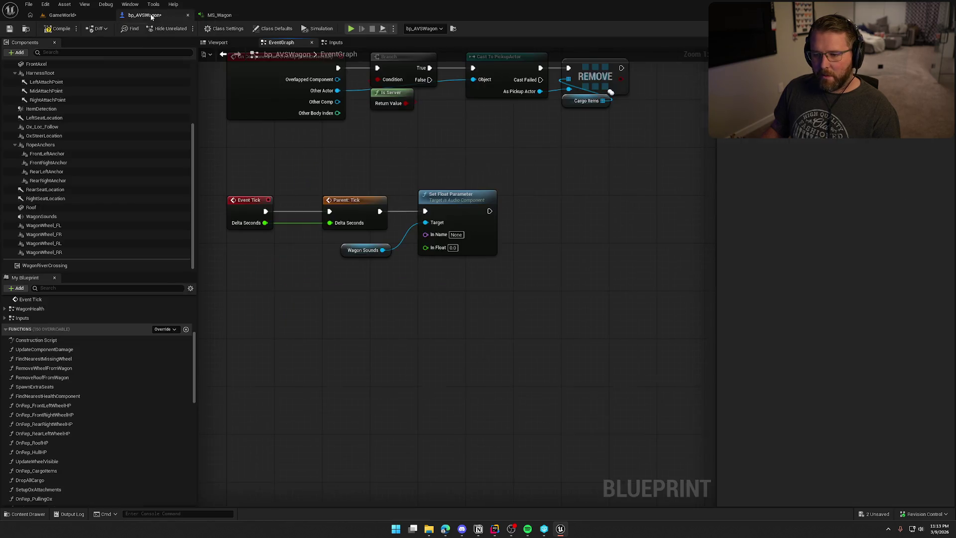
text(Wagon)
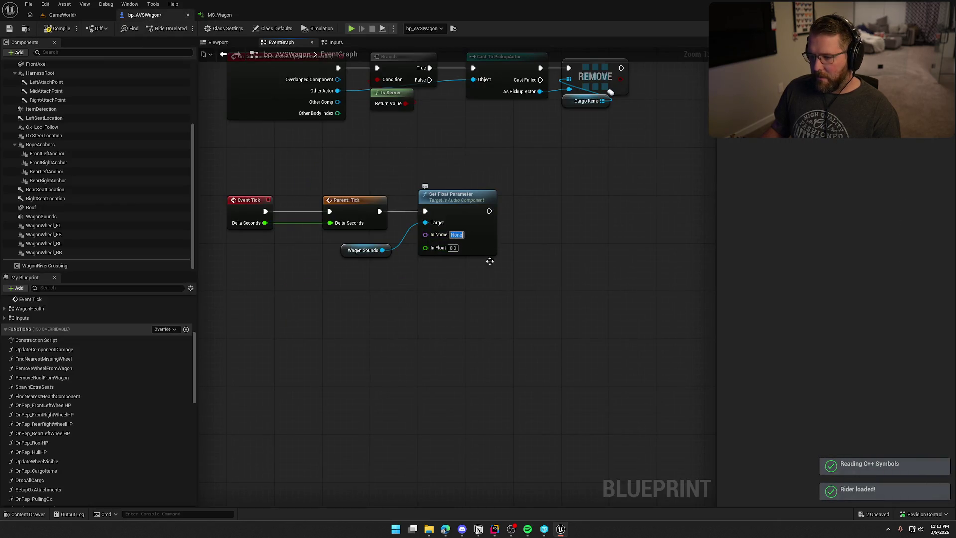
text(Speed)
key(Return)
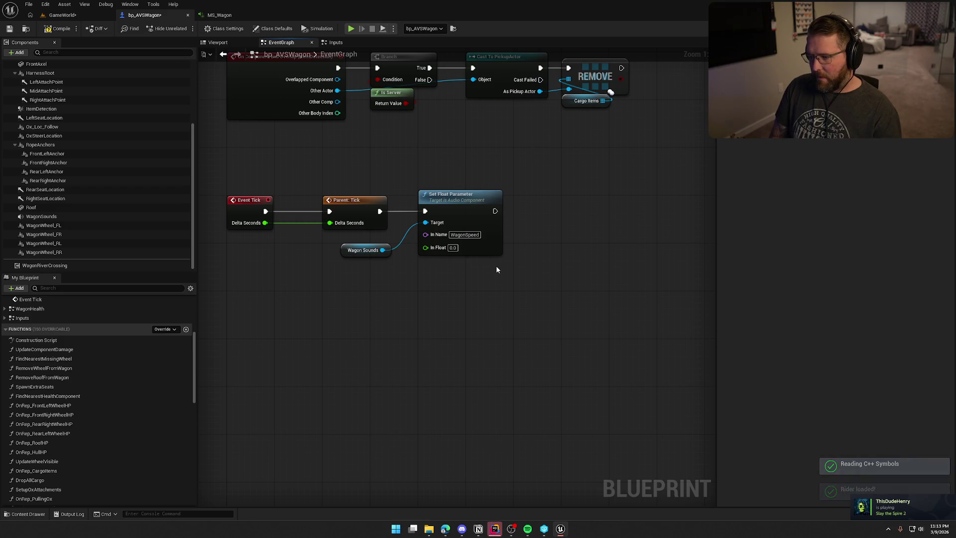
click(496, 529)
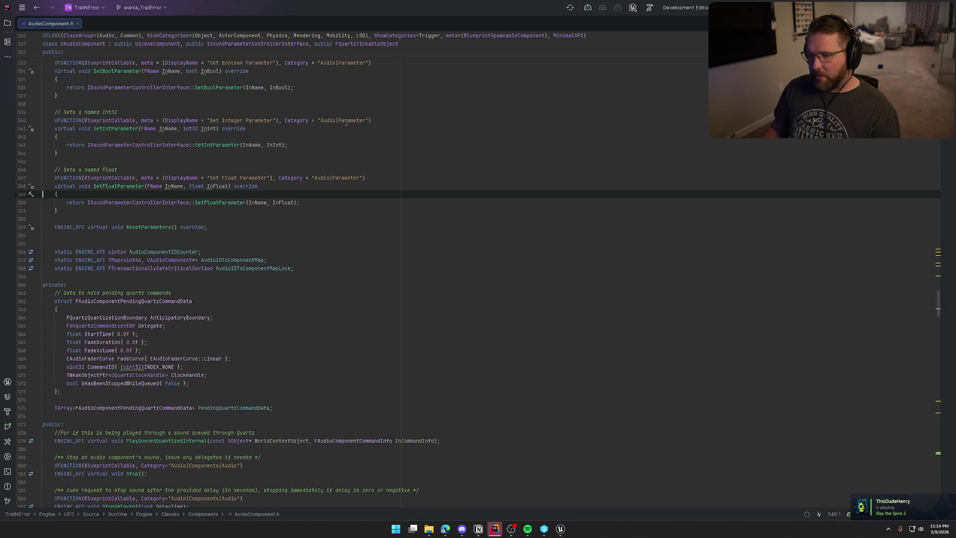
middle_click(41, 25)
key(alt+Tab)
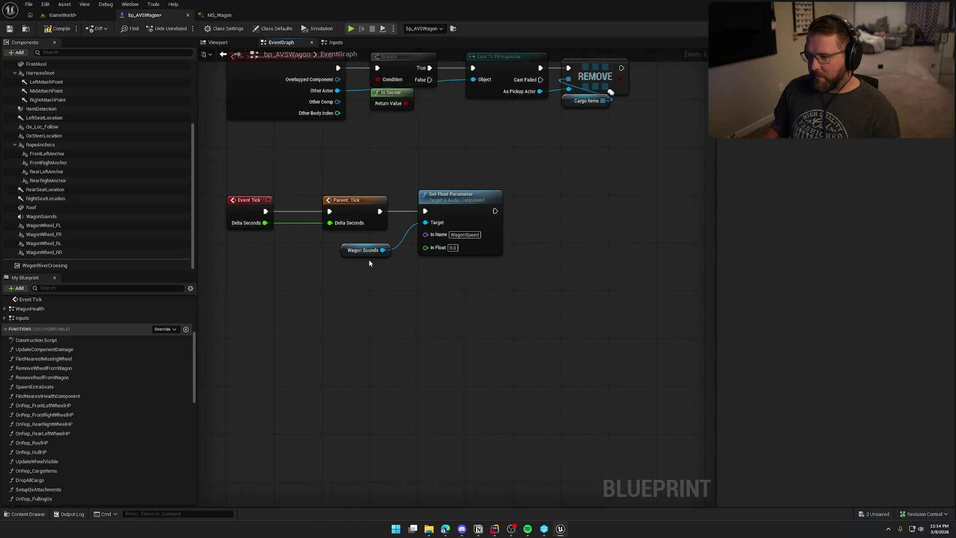
Step: Rearrange the Wagon Sounds nodes and add a Get Velocity node to the graph
drag(369, 258, 437, 187)
mouse_move(405, 149)
mouse_down()
mouse_move(448, 209)
mouse_move(498, 194)
mouse_up()
click(330, 264)
right_click(331, 261)
text(get ac)
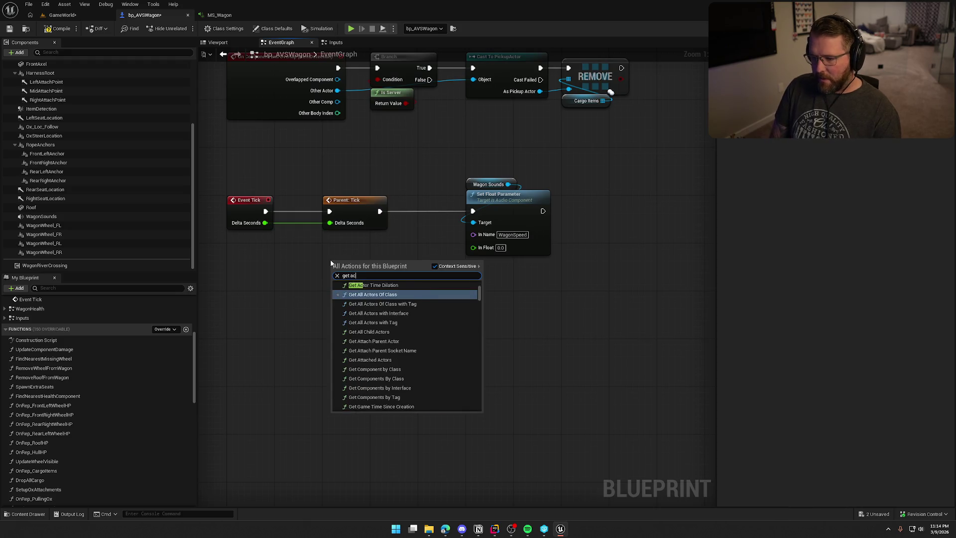
text(tor velo)
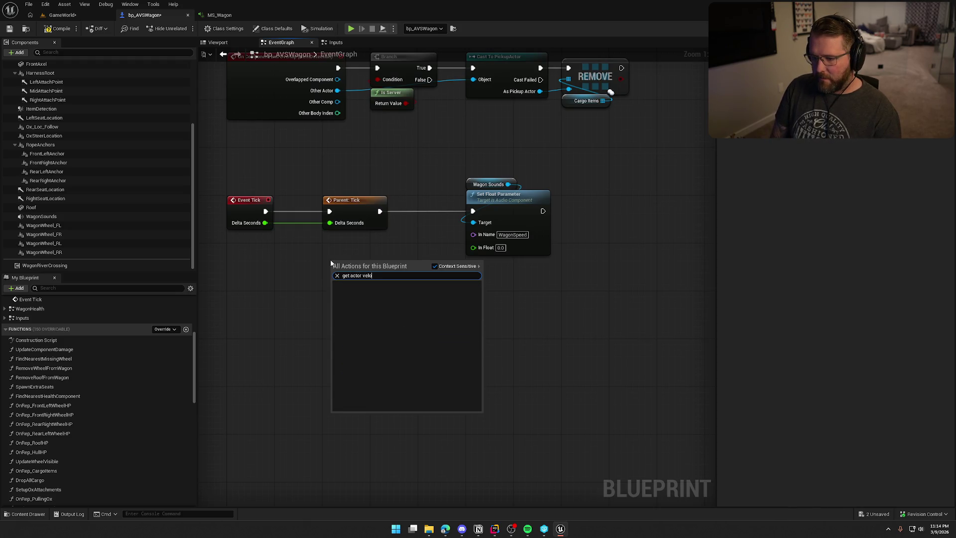
text(get veloci)
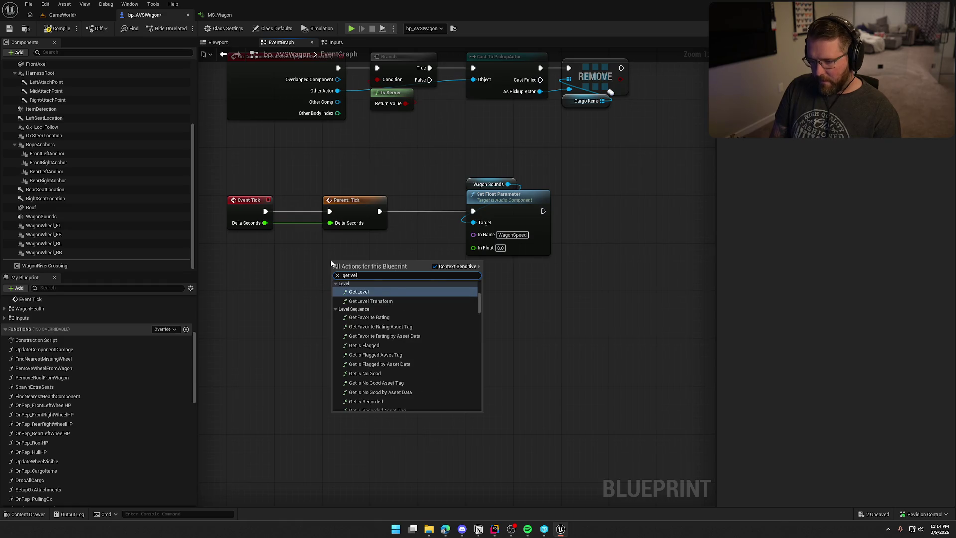
scroll(373, 348, up, 2)
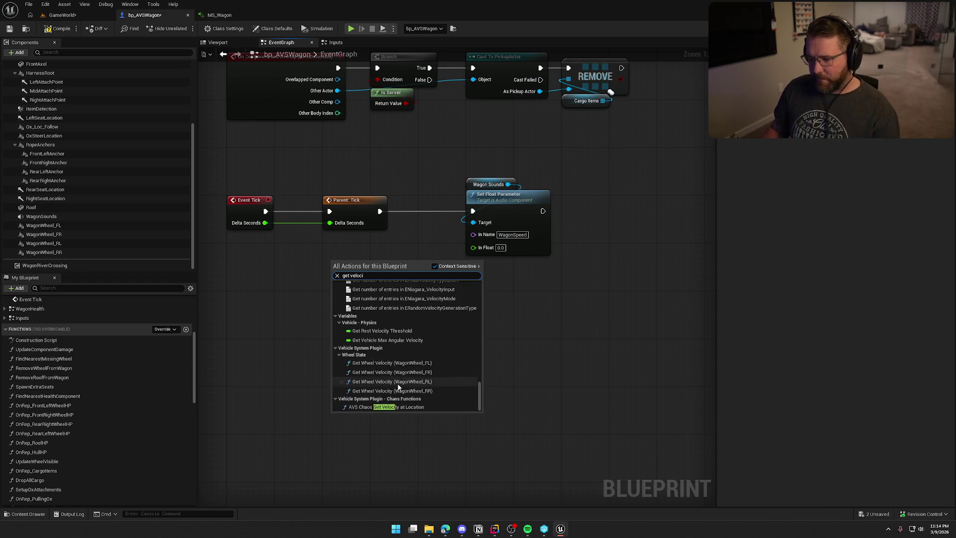
scroll(397, 383, down, 1)
click(374, 377)
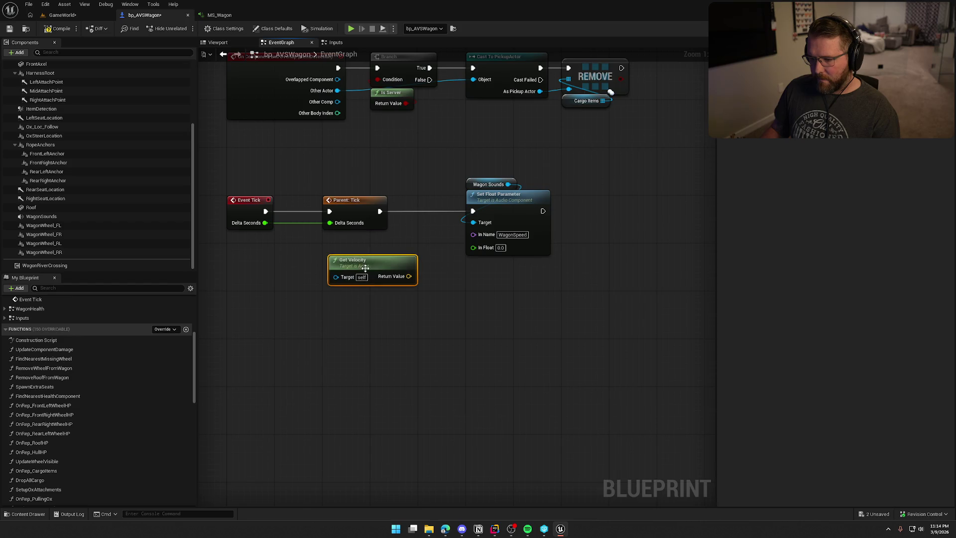
Step: Route Get Velocity through Vector Length XY into In Float, then compile
mouse_move(353, 259)
mouse_down()
mouse_move(274, 253)
mouse_move(300, 248)
mouse_move(393, 275)
mouse_up()
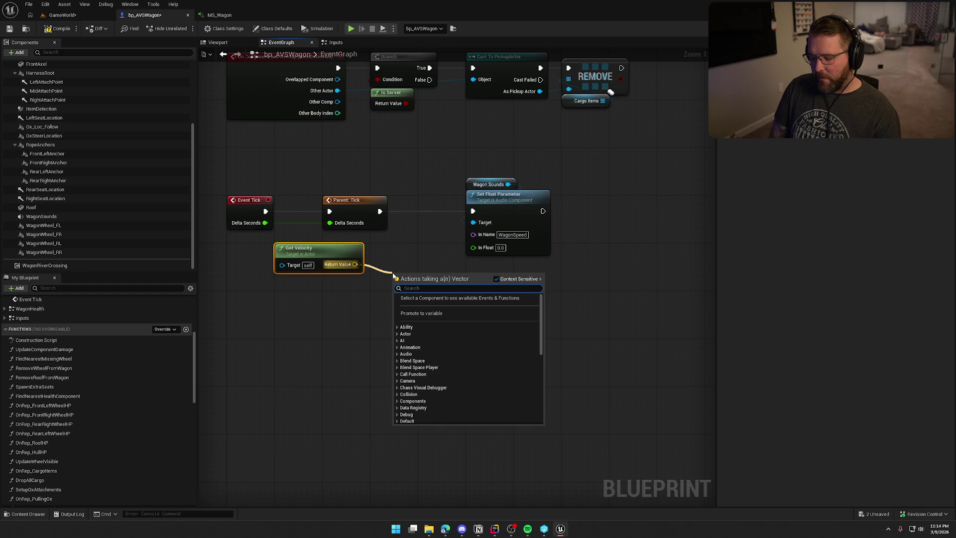
text(vector len)
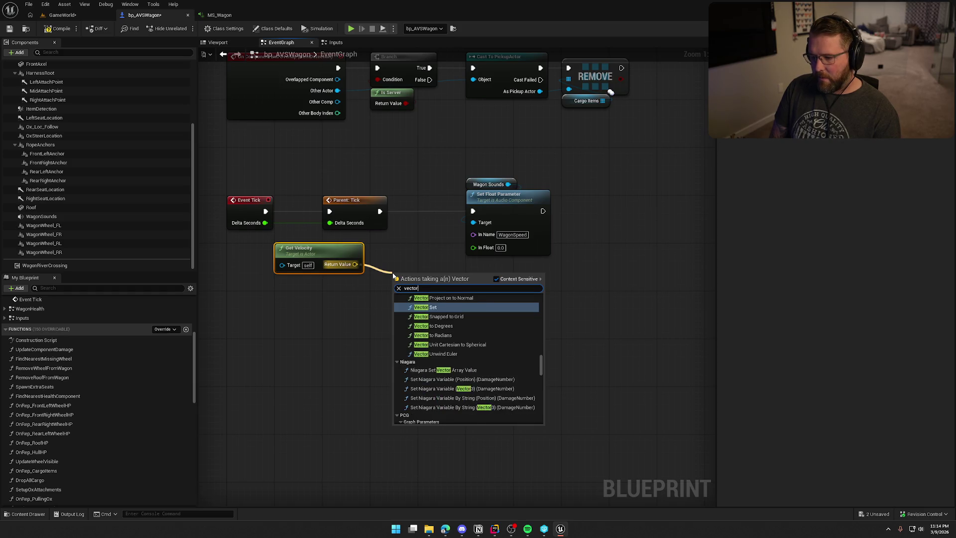
click(432, 330)
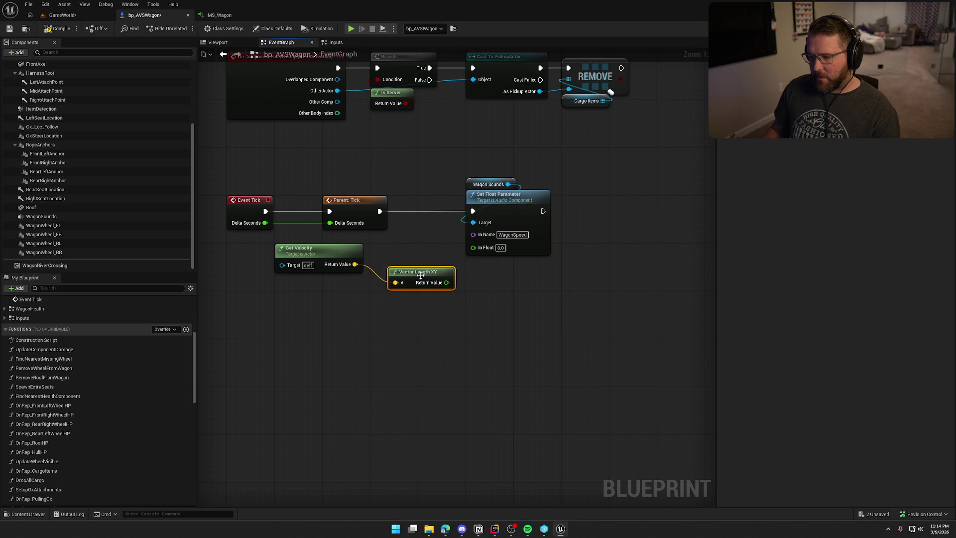
drag(425, 279, 405, 250)
ctrl+click(291, 248)
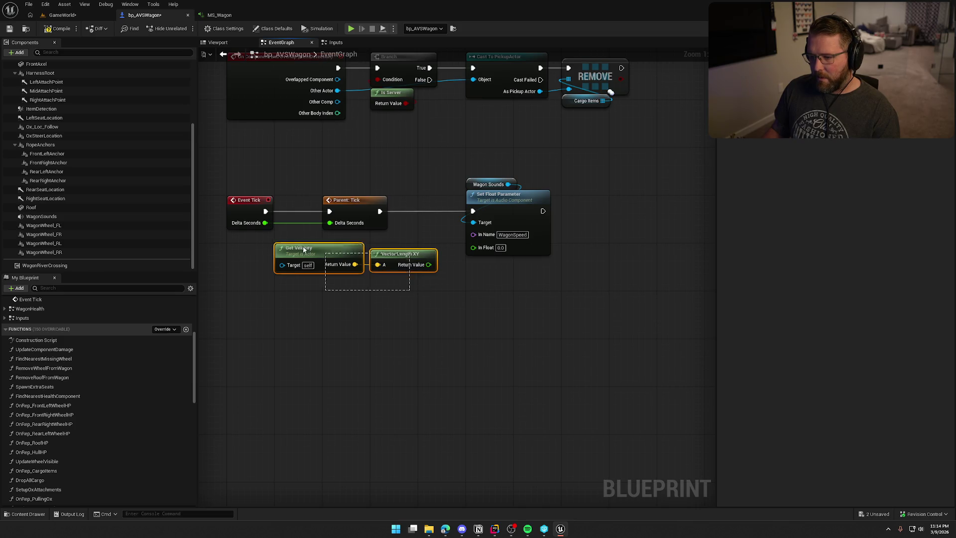
drag(292, 248, 244, 248)
mouse_move(380, 264)
mouse_down()
mouse_move(447, 262)
mouse_move(473, 247)
mouse_up()
click(502, 196)
drag(503, 196, 454, 195)
click(296, 143)
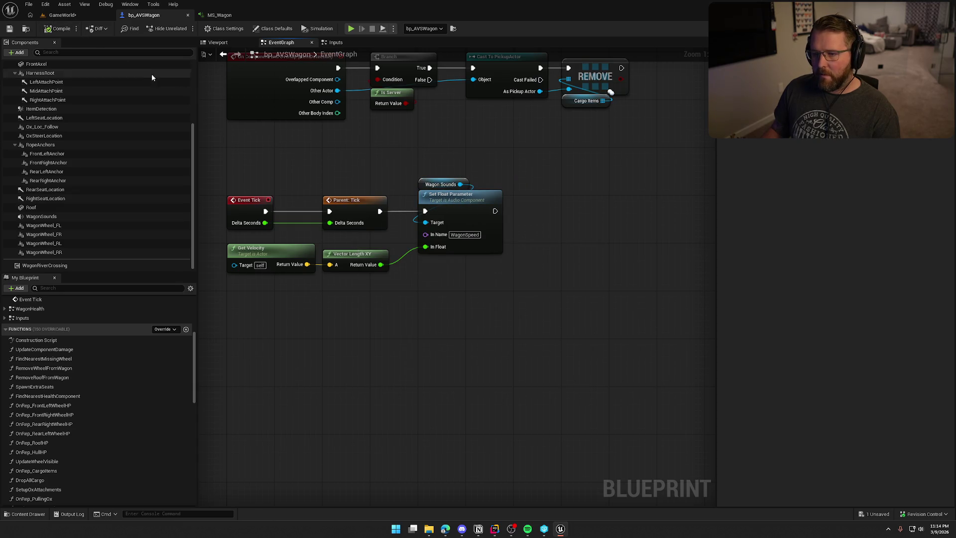
Step: Return to the GameWorld level where the covered wagon sits beside the oxen
click(62, 15)
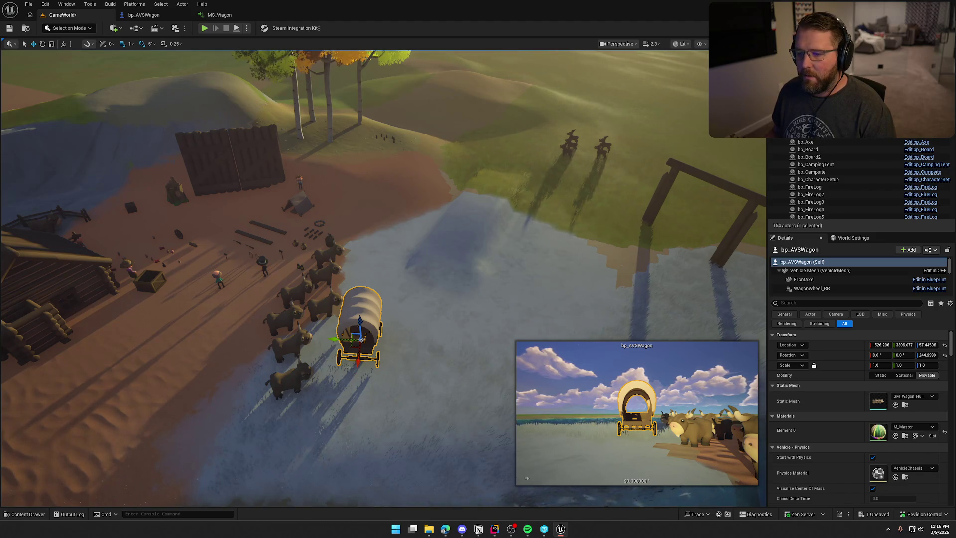
Step: Play GameWorld in editor, walk the character around the wagon, then stop the session
key(alt+p)
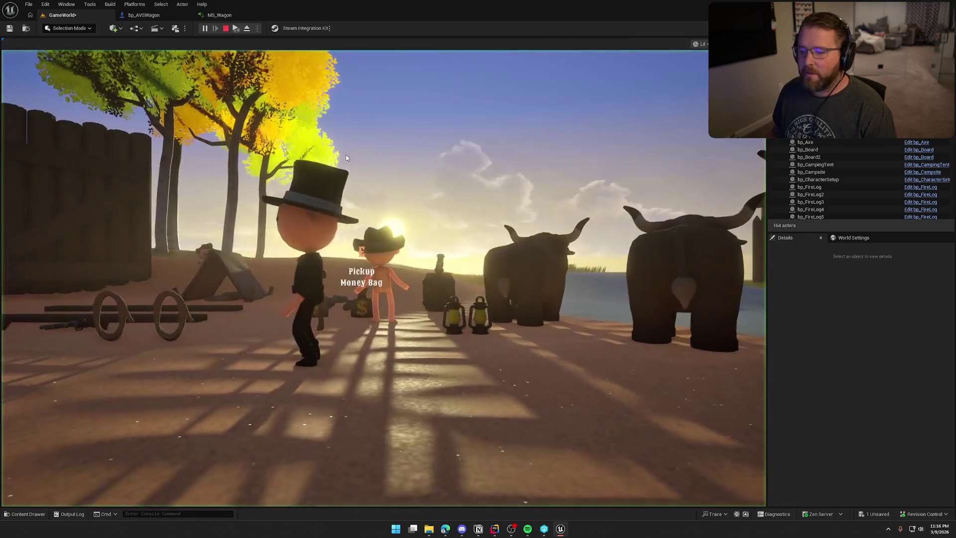
key(w)
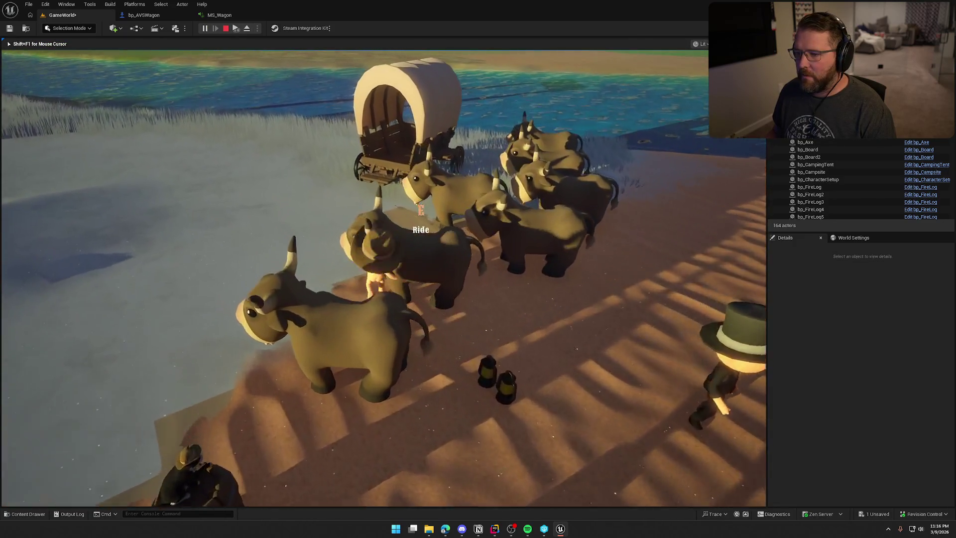
key(s)
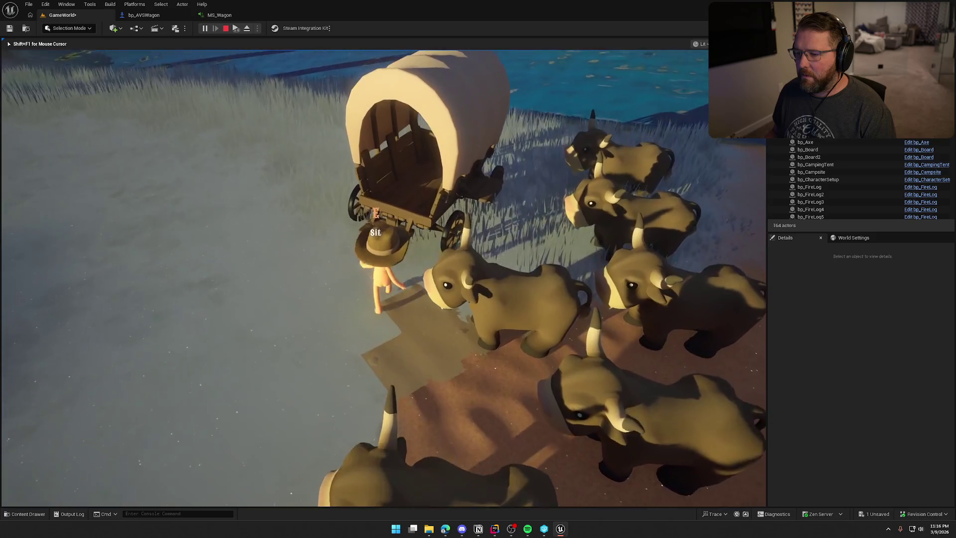
key(w)
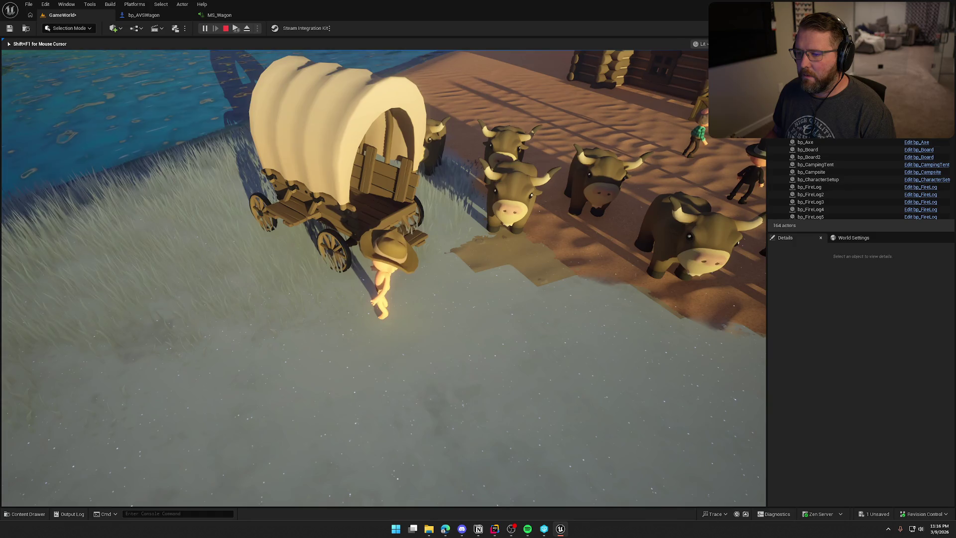
key(F8)
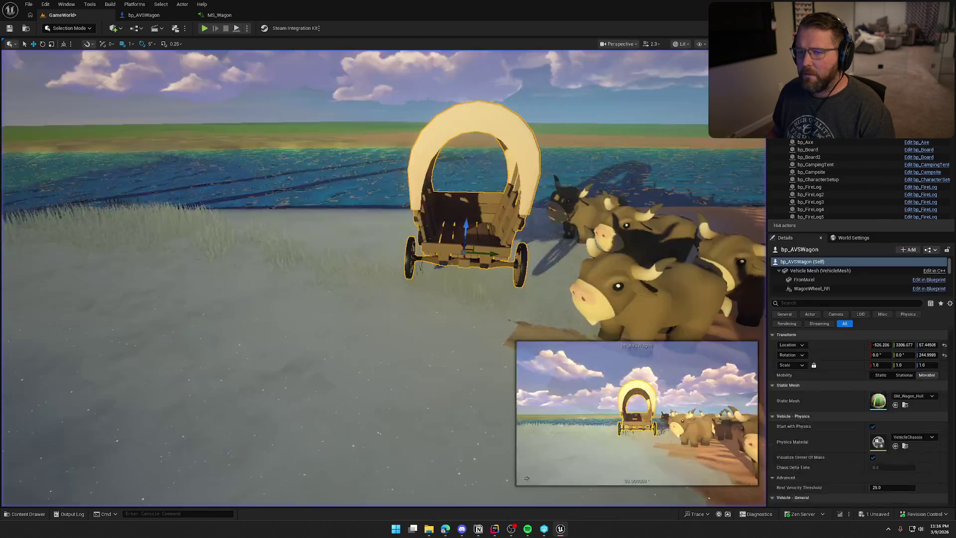
Step: Review the MS_Wagon graph, then view the bp_AVSWagon EventGraph feeding velocity into WagonSpeed
click(219, 15)
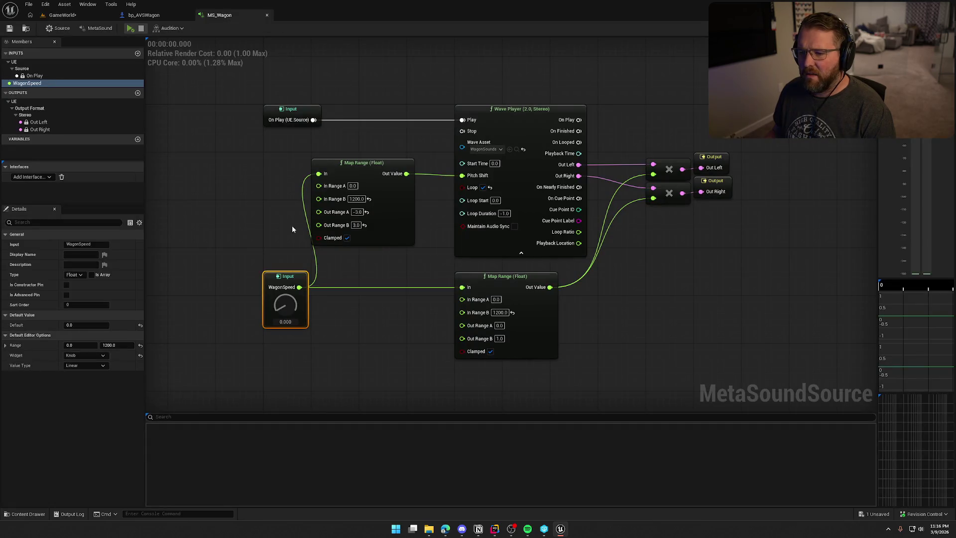
click(345, 309)
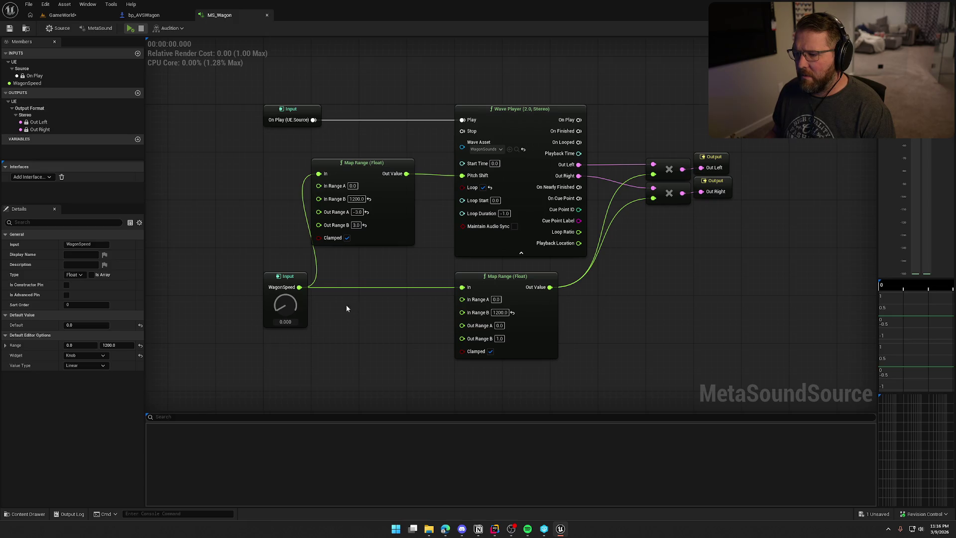
click(147, 16)
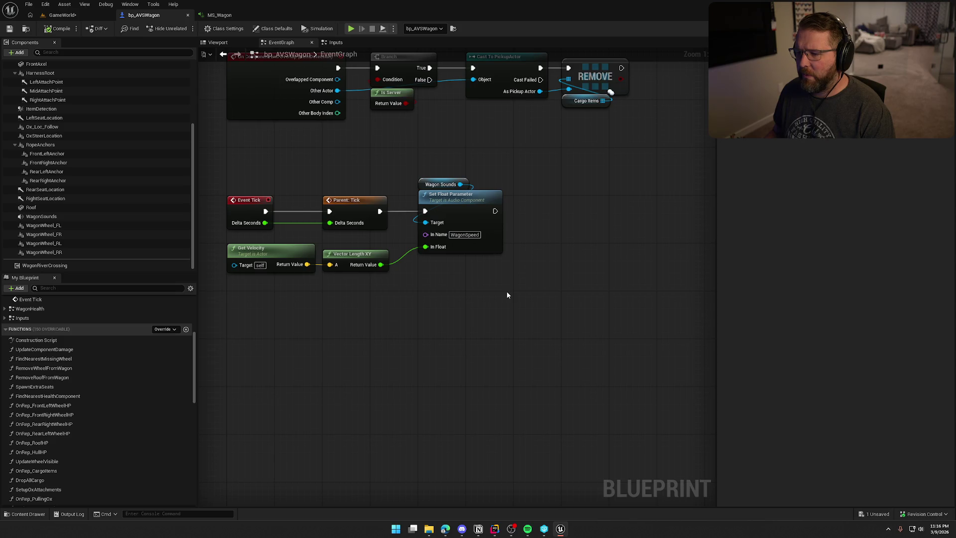
Step: Chain a Print String after Set Float Parameter, expand its advanced pins and enter a Key value
mouse_move(495, 211)
mouse_down()
mouse_move(597, 205)
mouse_move(417, 269)
mouse_move(381, 265)
mouse_up()
text(print)
key(Return)
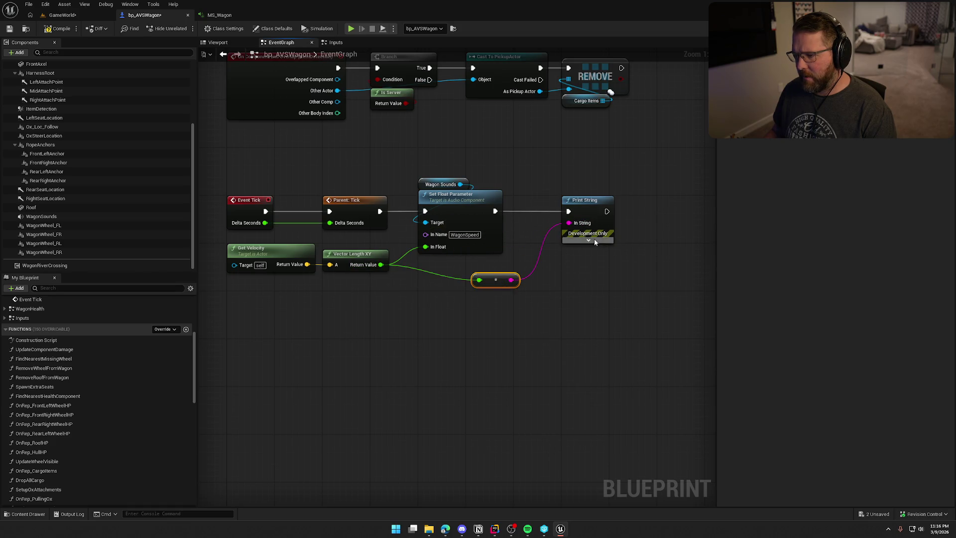
click(588, 240)
text(asdfas)
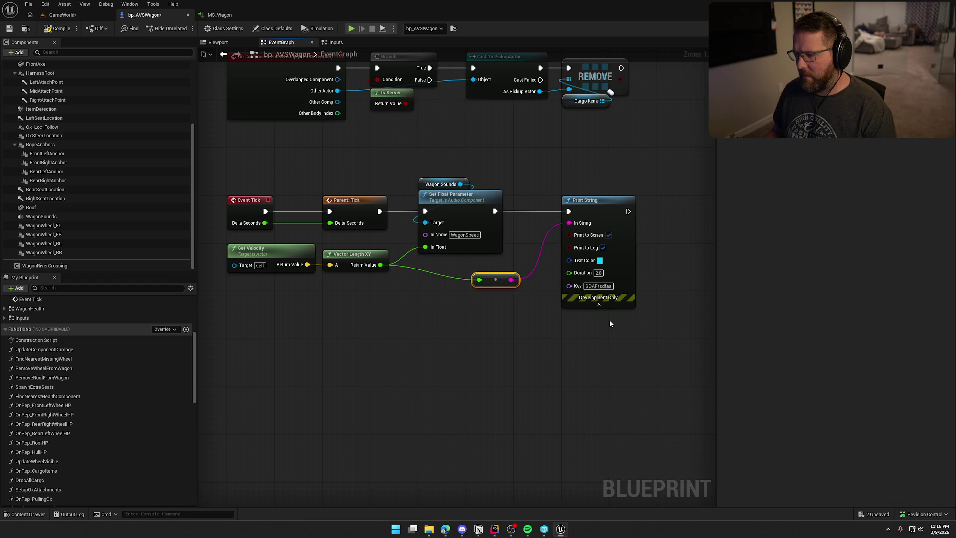
click(607, 319)
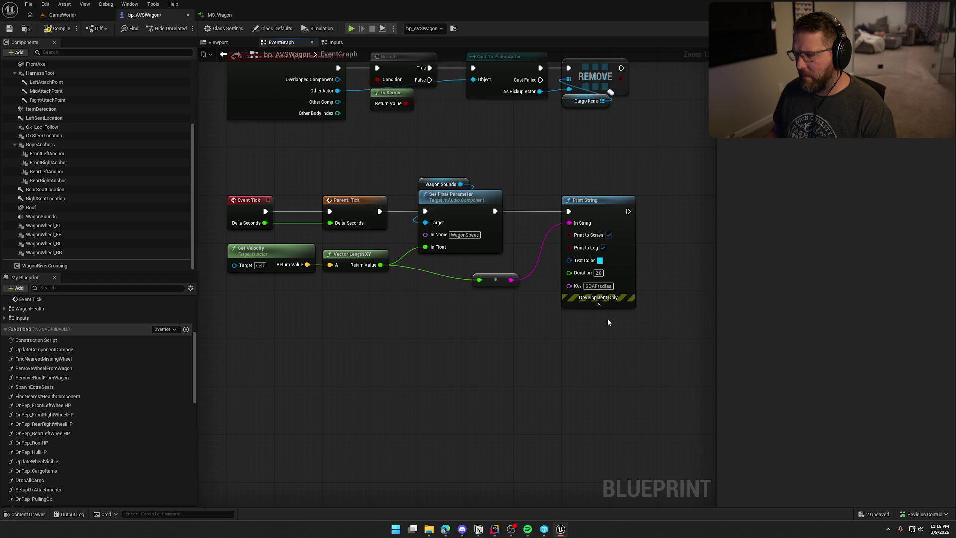
click(63, 15)
Step: Walk the character up to the wagon, stop the play-test, and select the Wagon Sounds and Set Float Parameter nodes
click(315, 176)
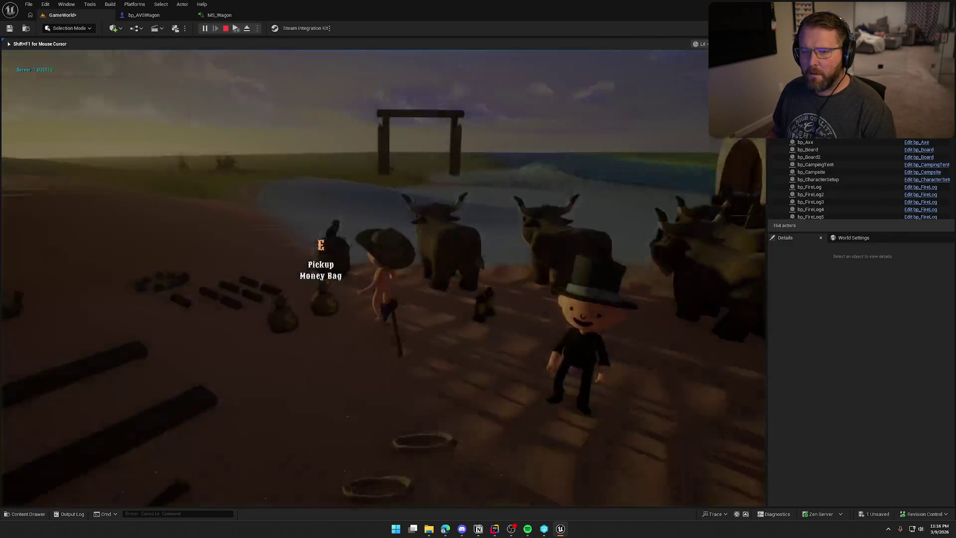
key(w)
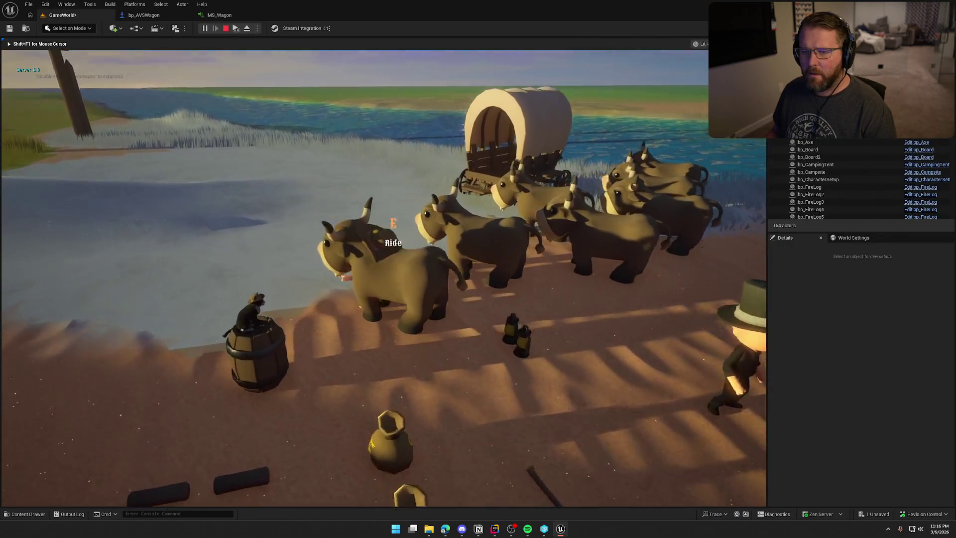
key(w)
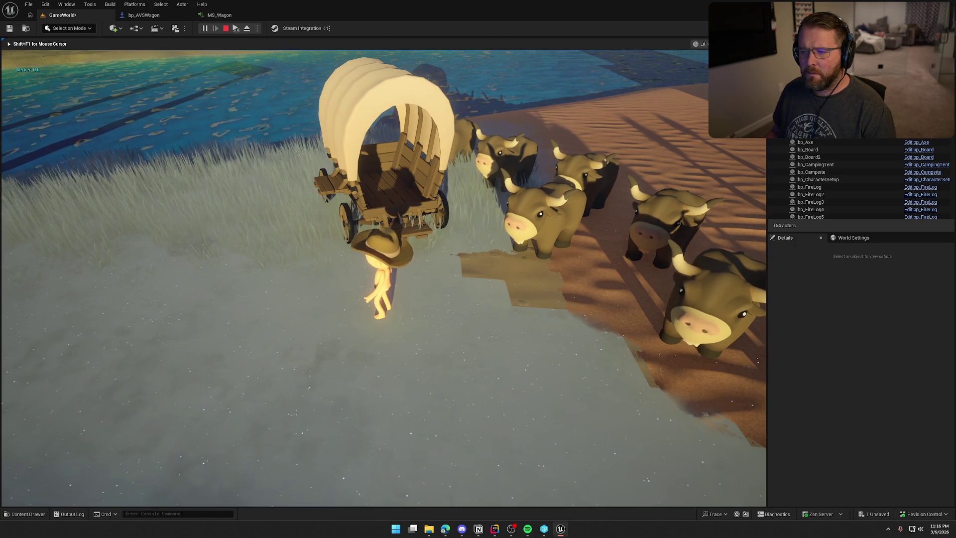
key(Escape)
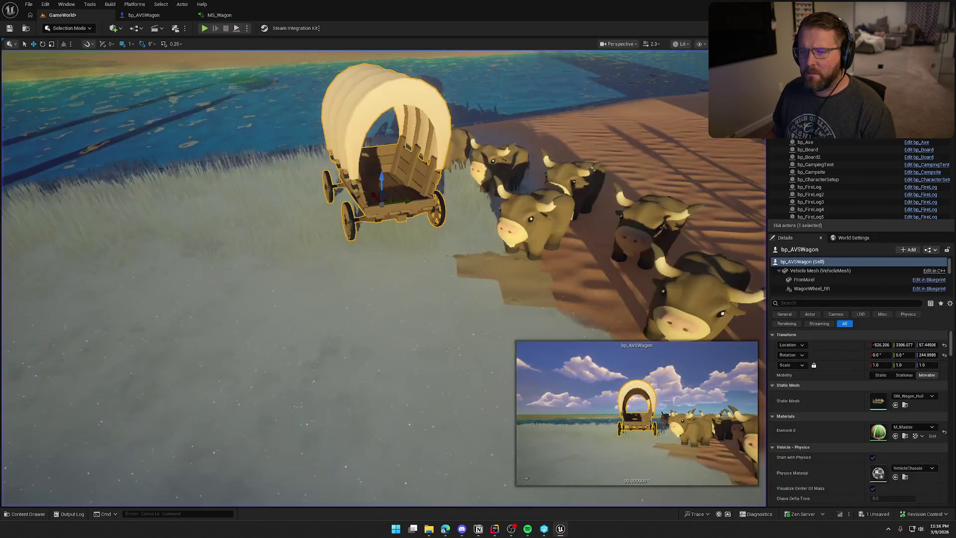
click(144, 15)
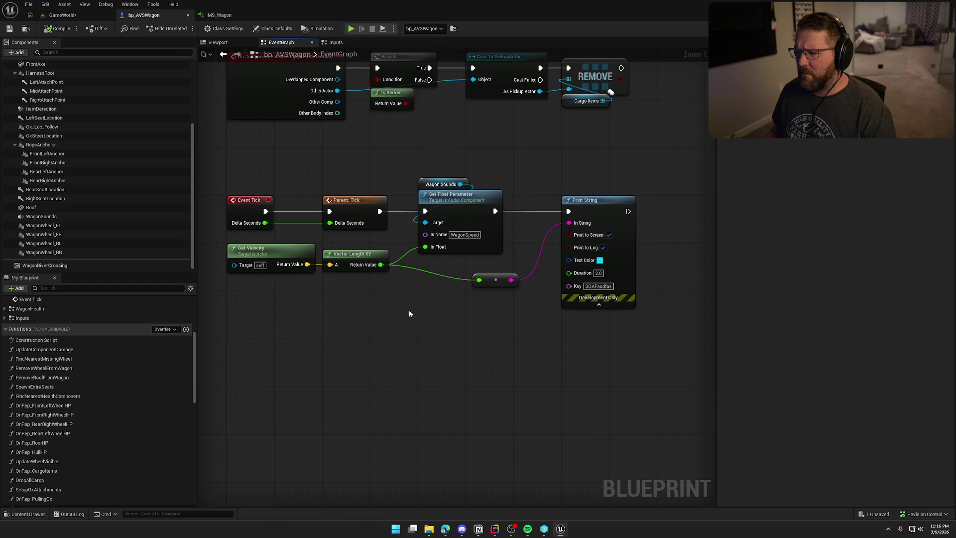
drag(408, 170, 511, 256)
Step: Copy the exact WagonSpeed input name from the MS_Wagon graph's Members list
click(219, 15)
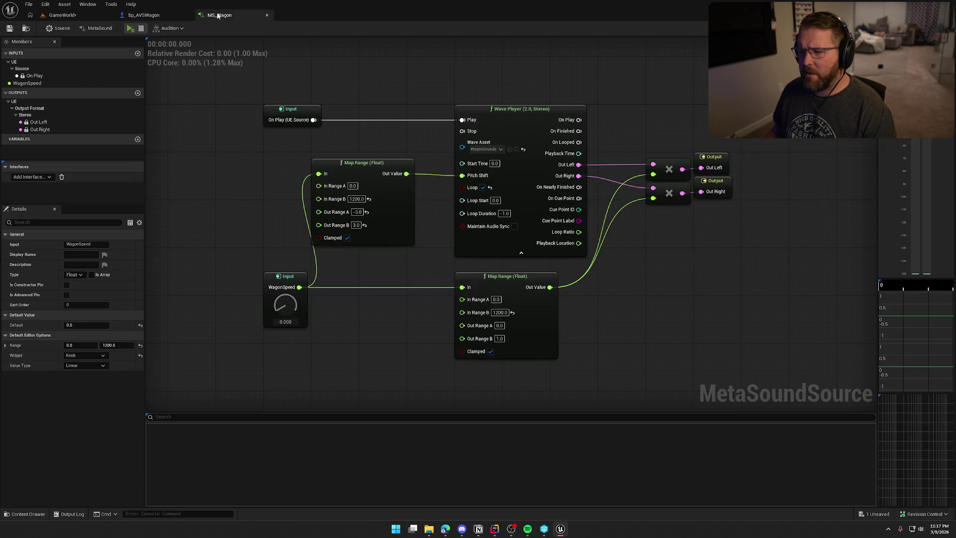
click(273, 294)
double_click(30, 83)
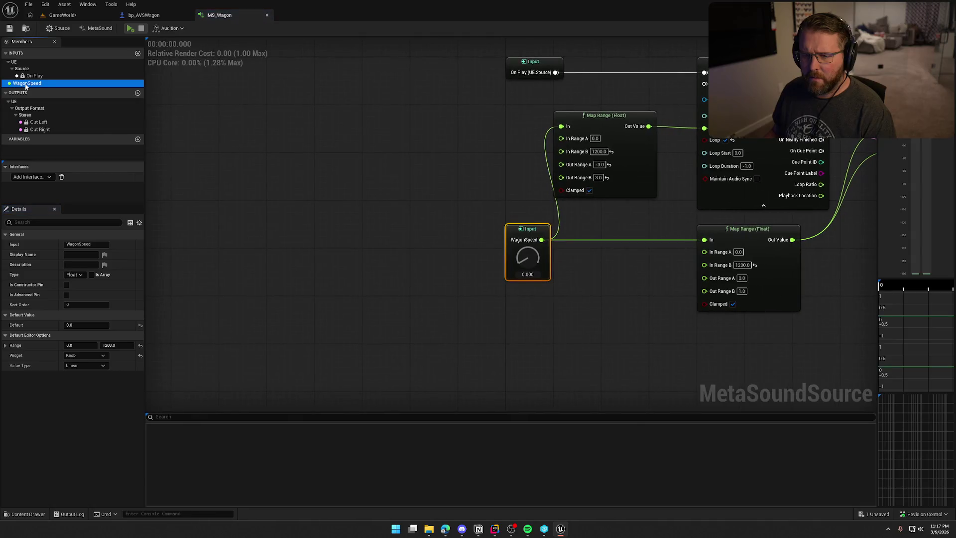
right_click(27, 83)
click(55, 100)
key(ctrl+c)
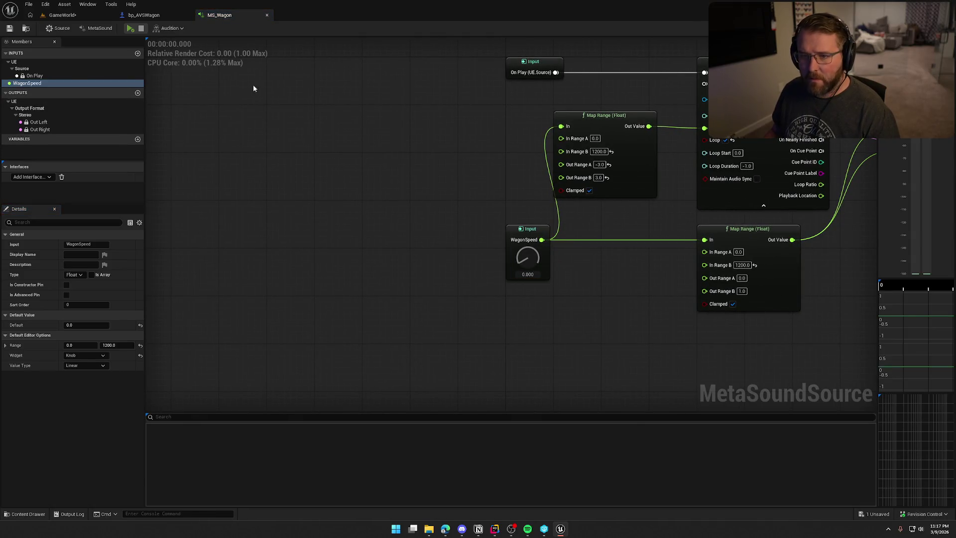
Step: Paste WagonSpeed into Set Float Parameter's In Name, tidy the reroute wire, and save bp_AVSWagon
click(144, 15)
click(465, 235)
key(ctrl+v)
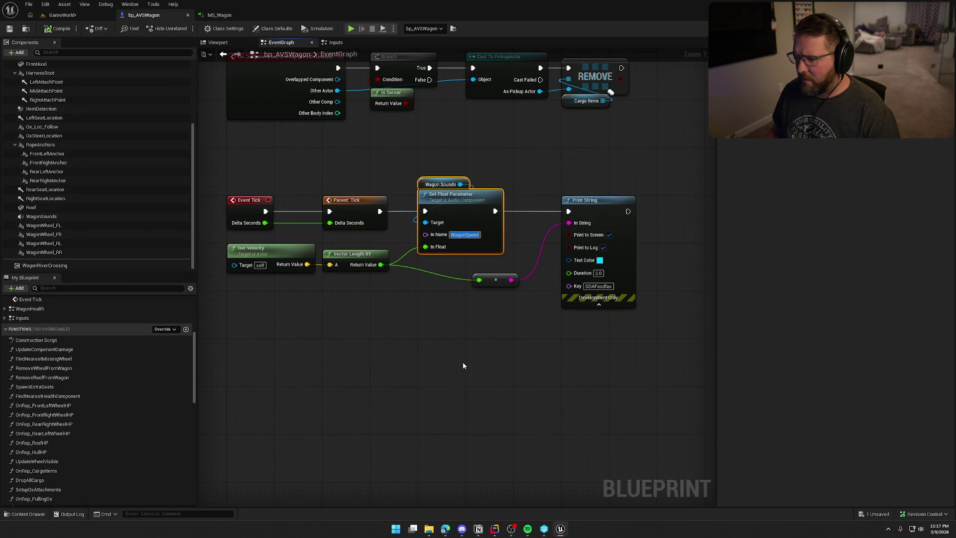
click(452, 315)
drag(495, 280, 442, 268)
click(460, 300)
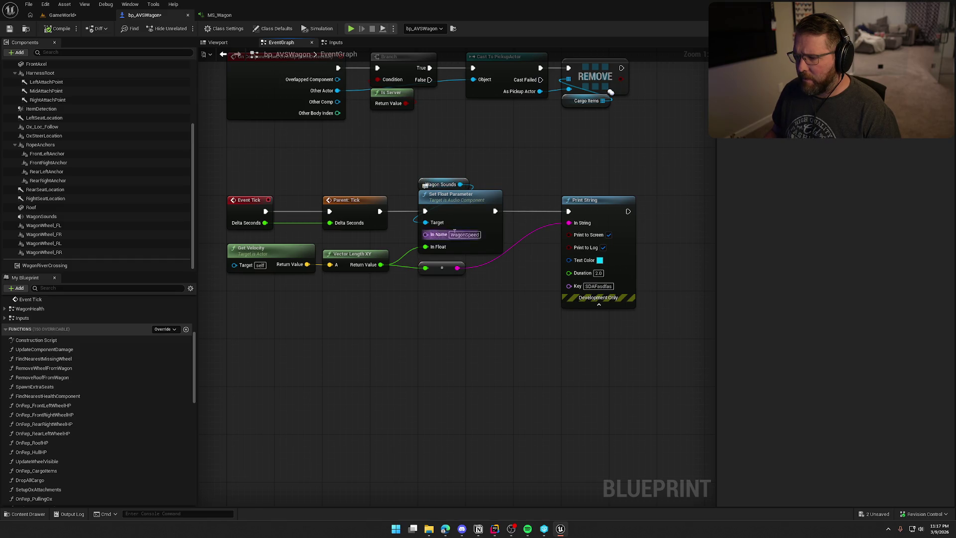
key(ctrl+s)
click(233, 18)
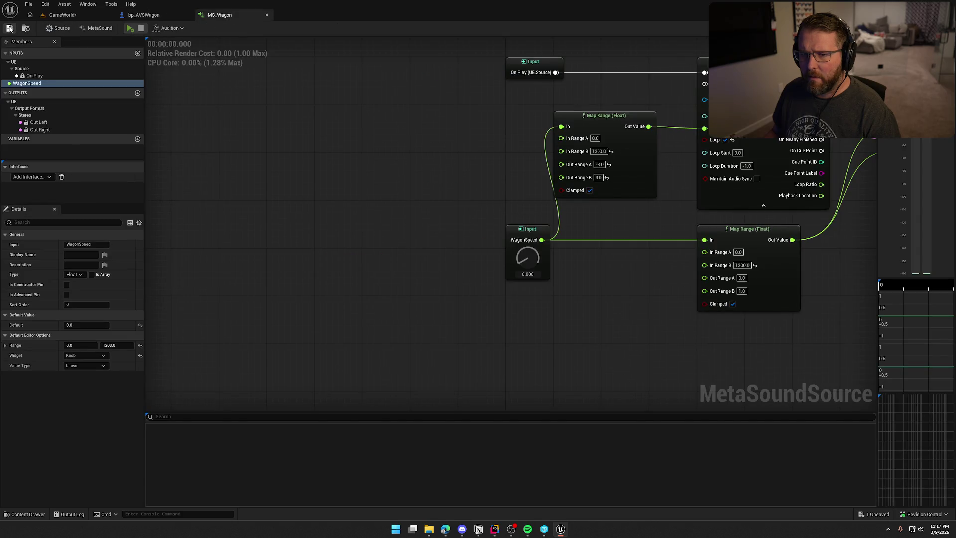
key(Home)
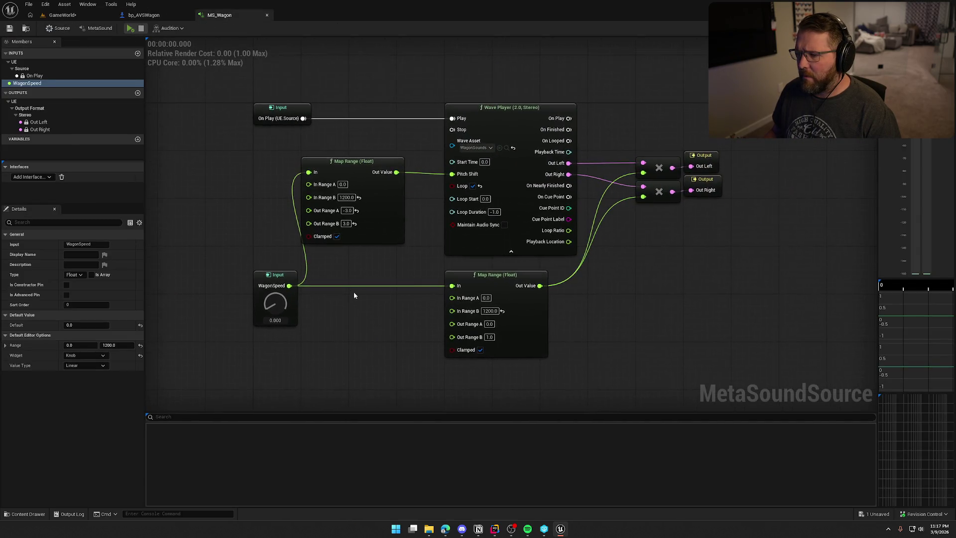
drag(354, 295, 321, 292)
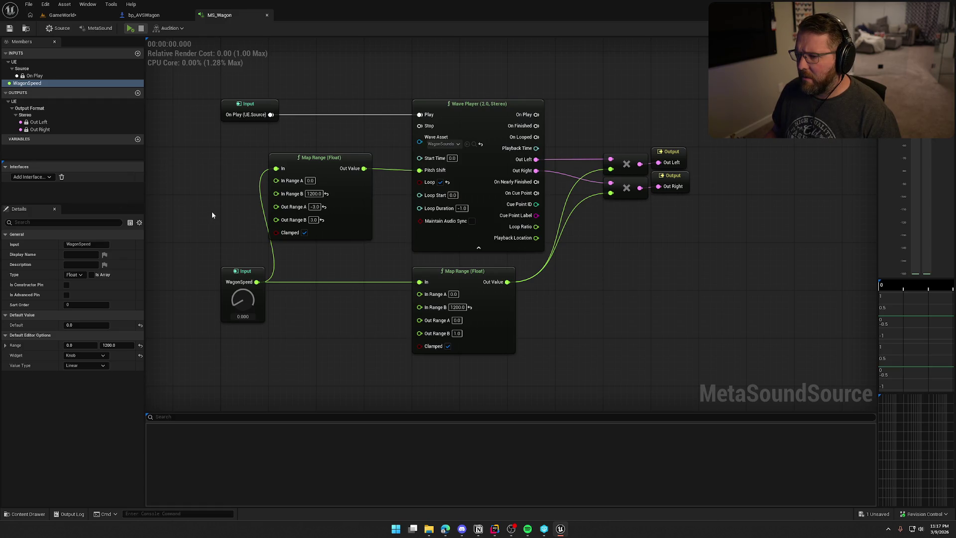
drag(212, 214, 264, 227)
Step: Review MS_Wagon's source and asset settings and reset the Author field to its default
click(60, 28)
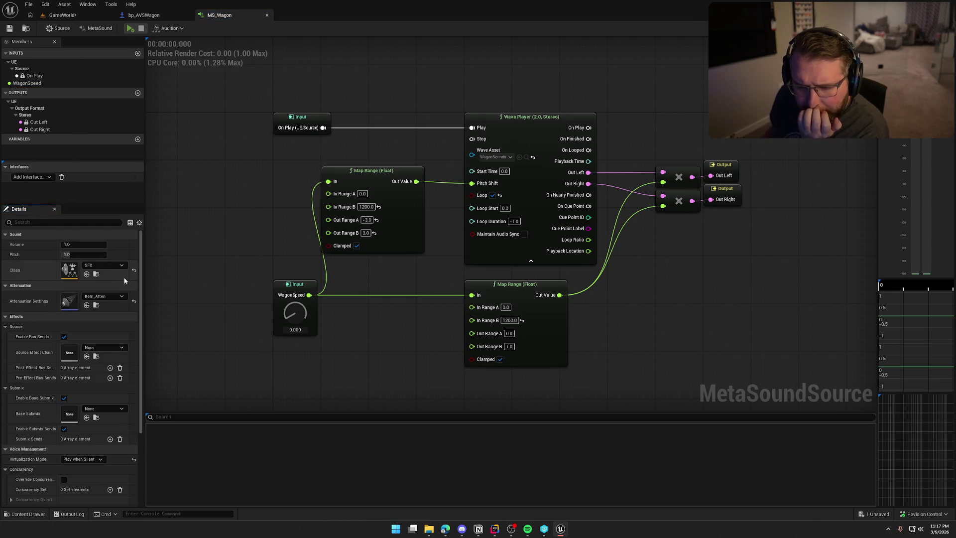
scroll(31, 306, down, 3)
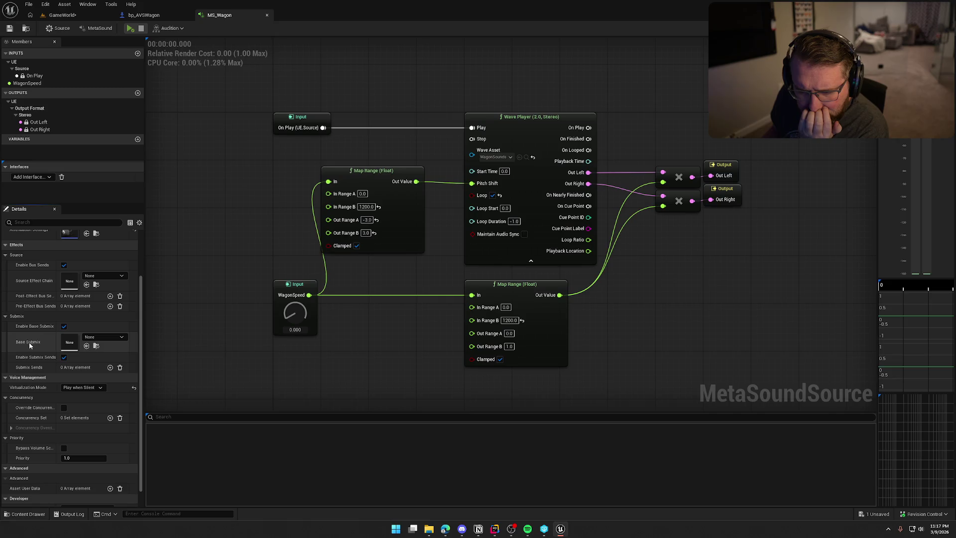
scroll(40, 413, down, 1)
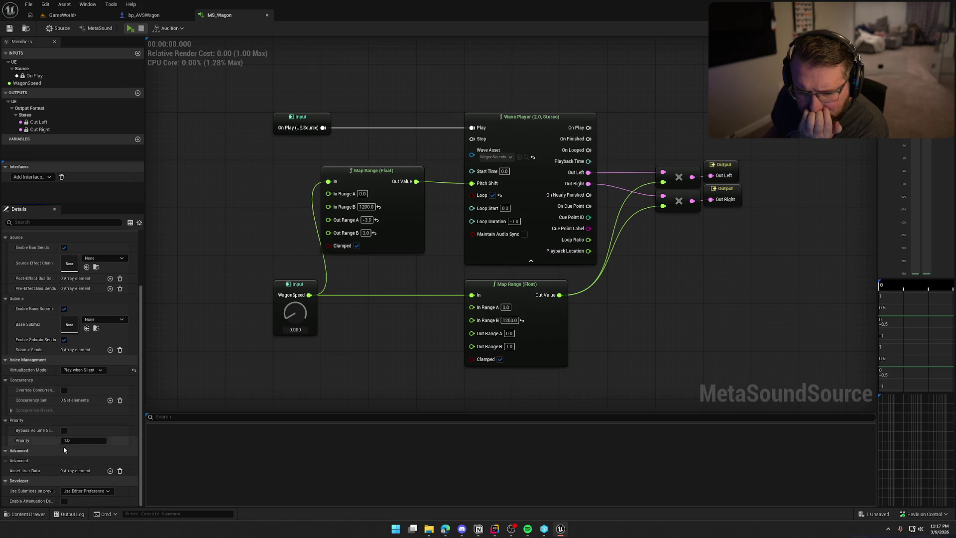
scroll(39, 485, up, 4)
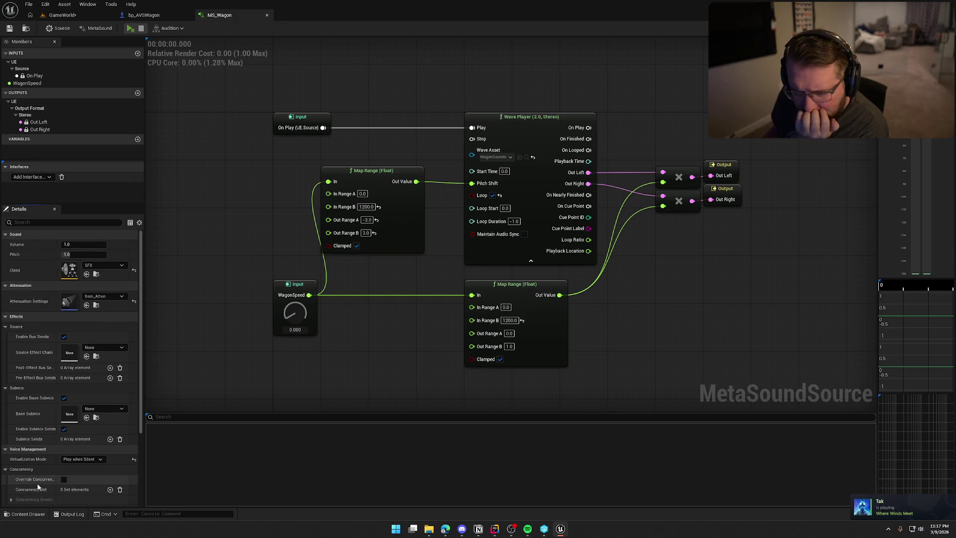
click(97, 28)
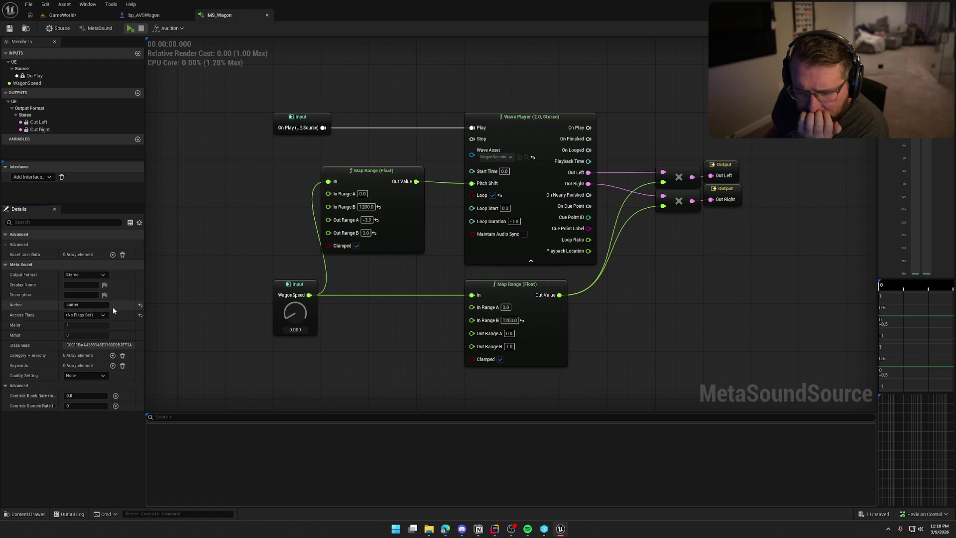
click(140, 306)
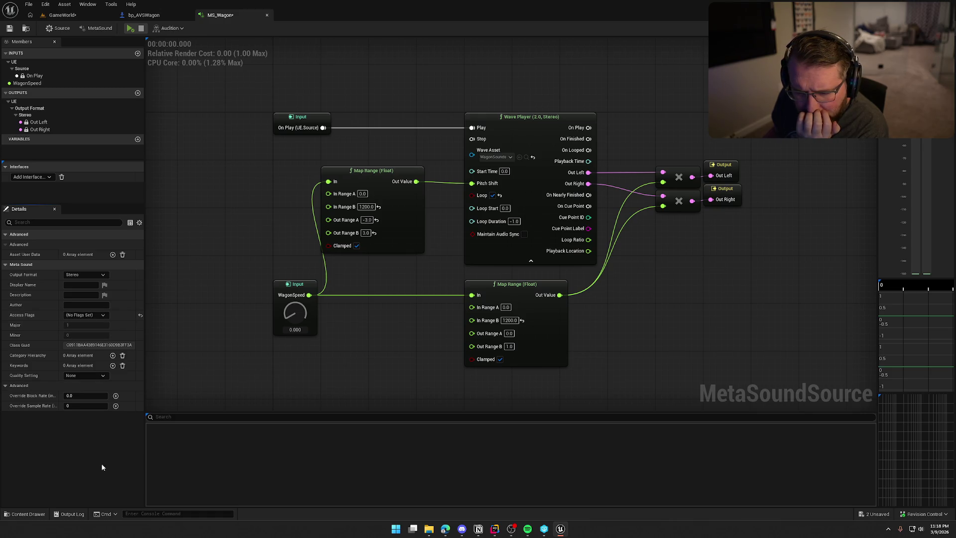
drag(197, 302, 162, 278)
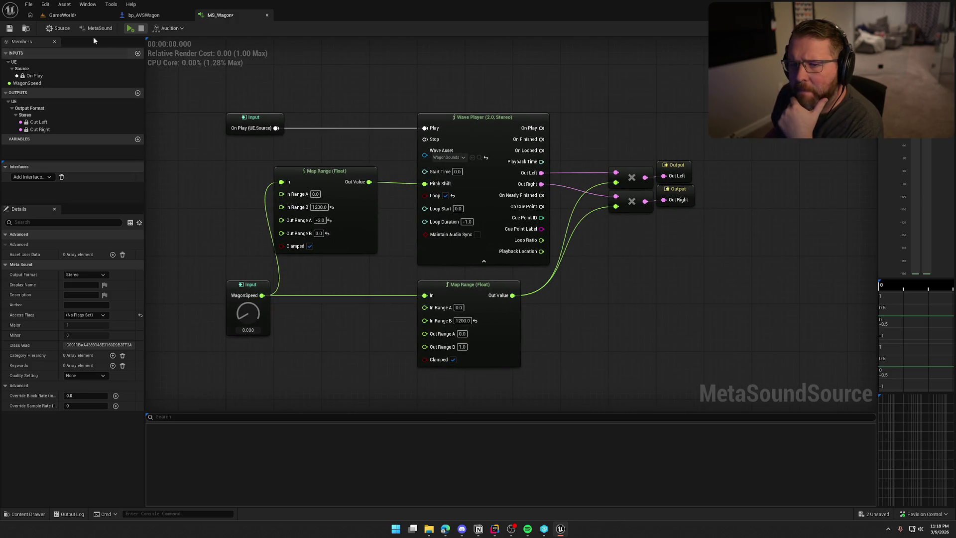
Step: Select WagonSounds in bp_AVSWagon's Components and choose SFX as its Sound Class Override
key(ctrl+Tab)
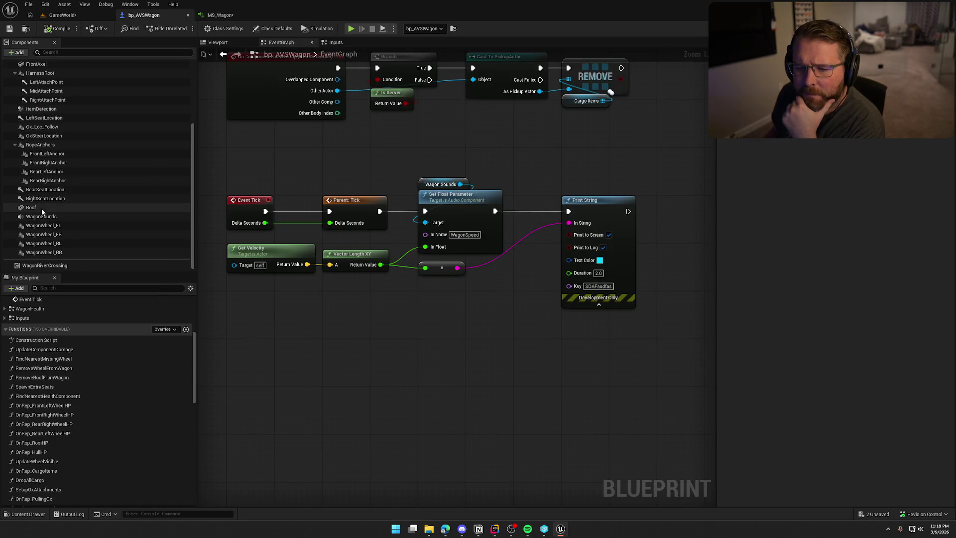
click(42, 216)
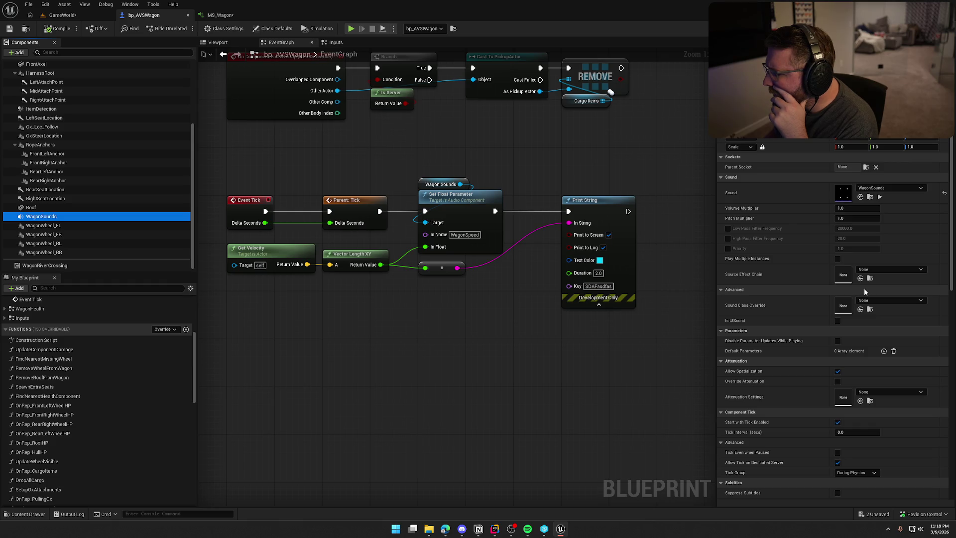
click(876, 299)
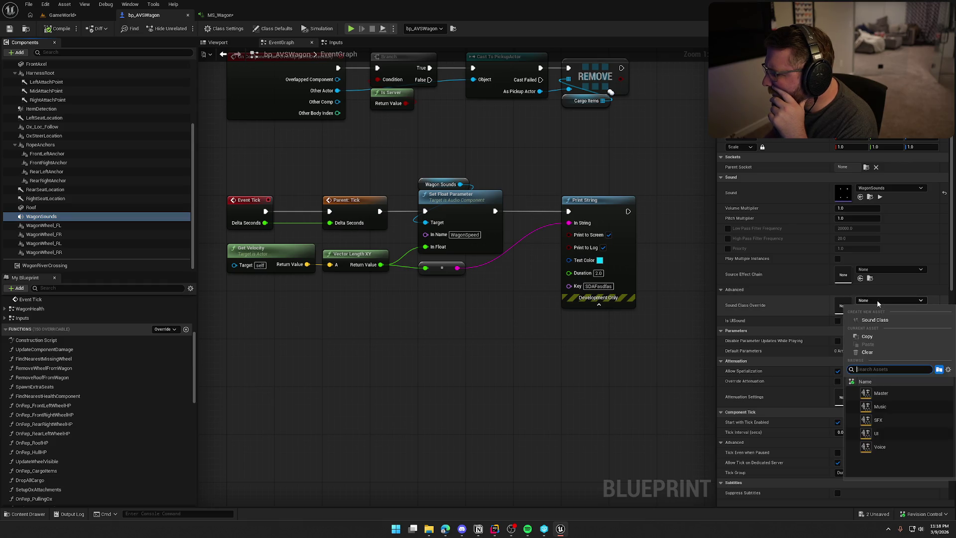
click(891, 423)
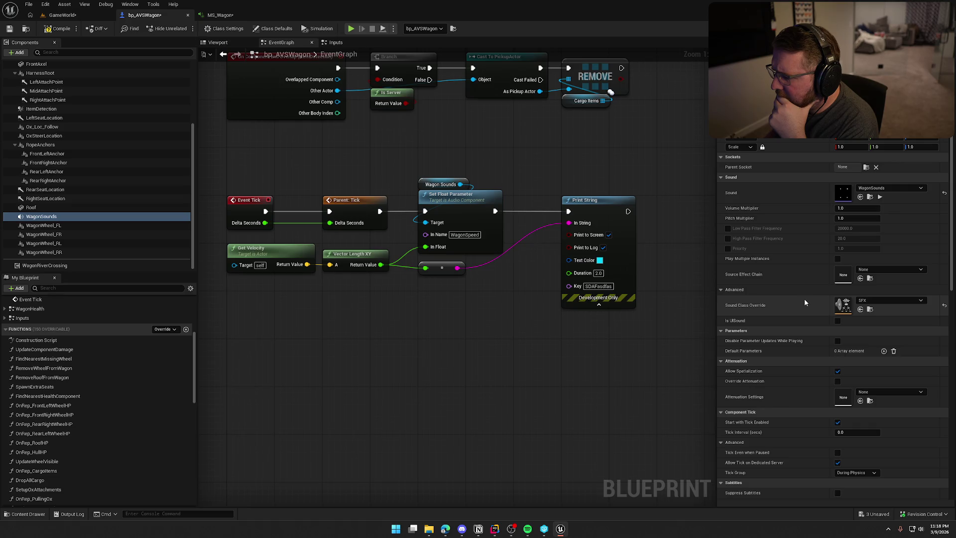
scroll(804, 301, down, 4)
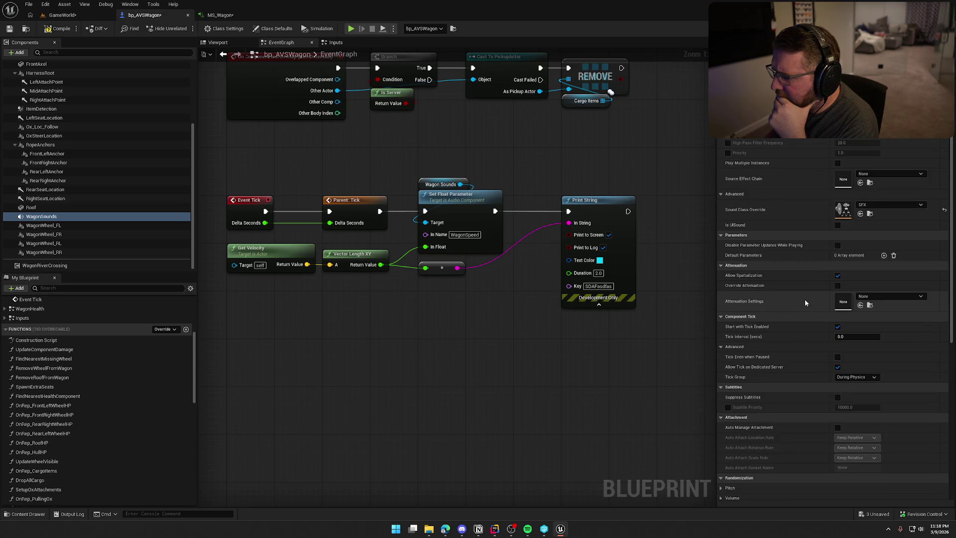
scroll(805, 299, down, 2)
scroll(805, 299, down, 4)
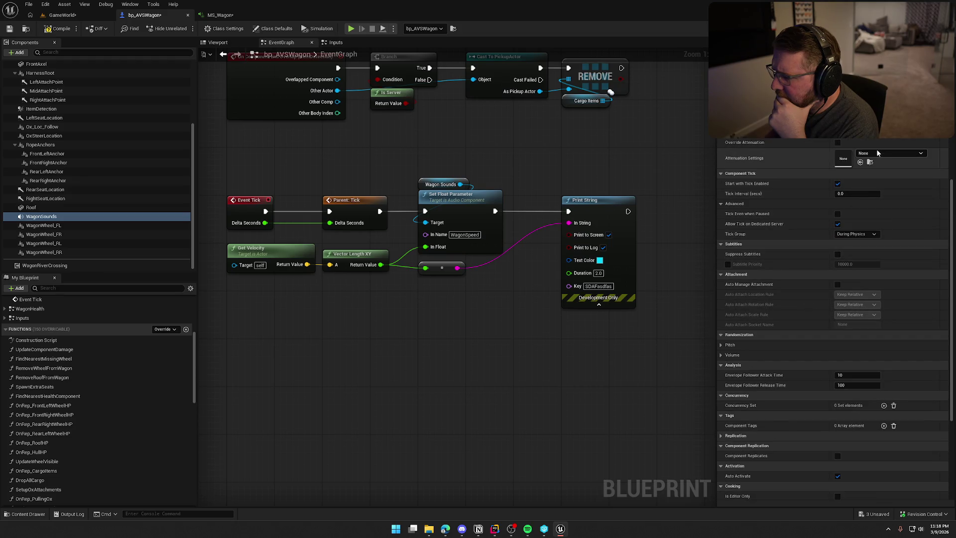
Step: Set WagonSounds' Attenuation Settings to Footstep_Atten, replacing an initial Item_Atten pick
click(877, 152)
click(885, 299)
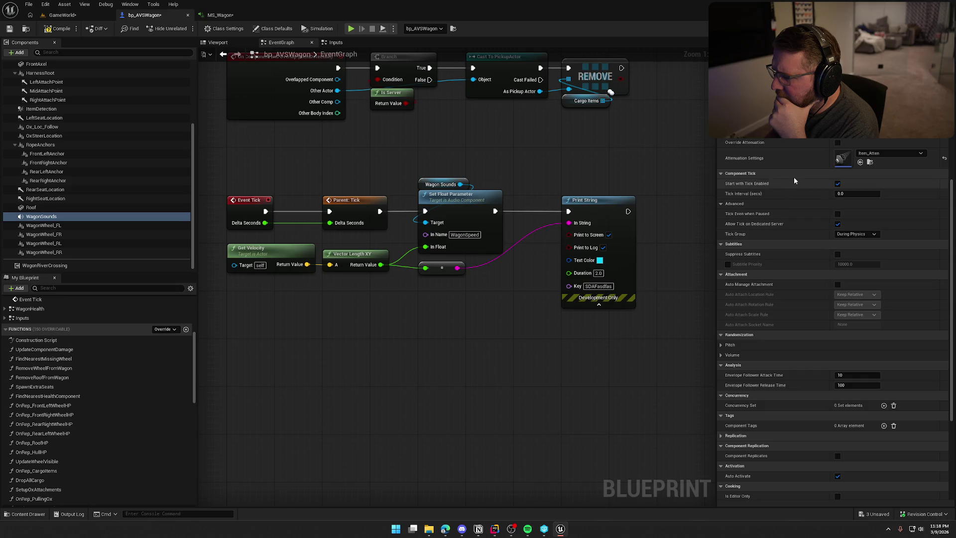
click(885, 154)
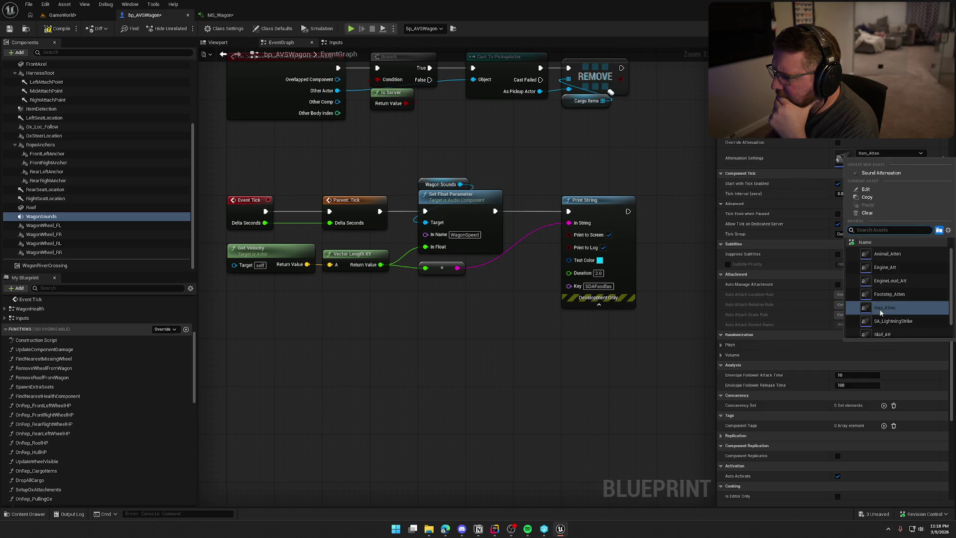
click(888, 295)
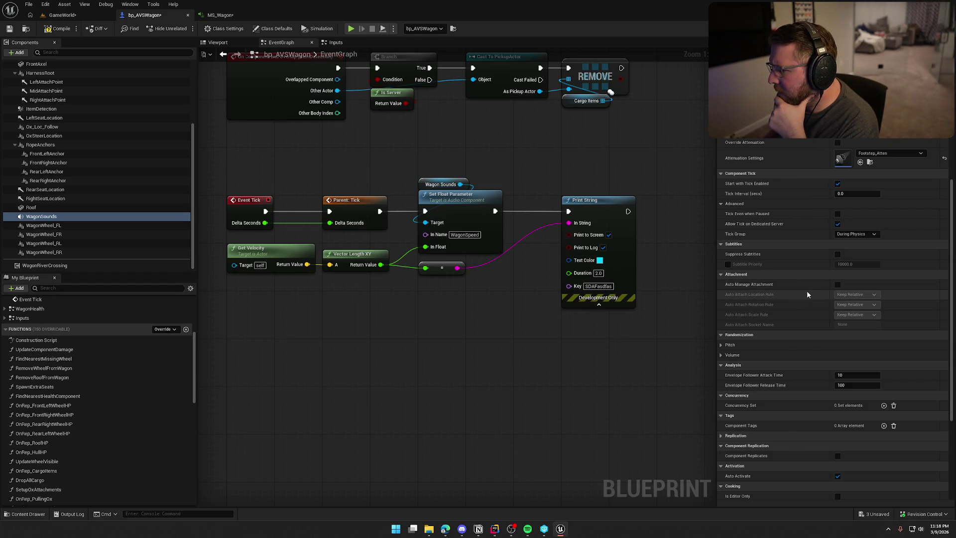
scroll(807, 294, down, 6)
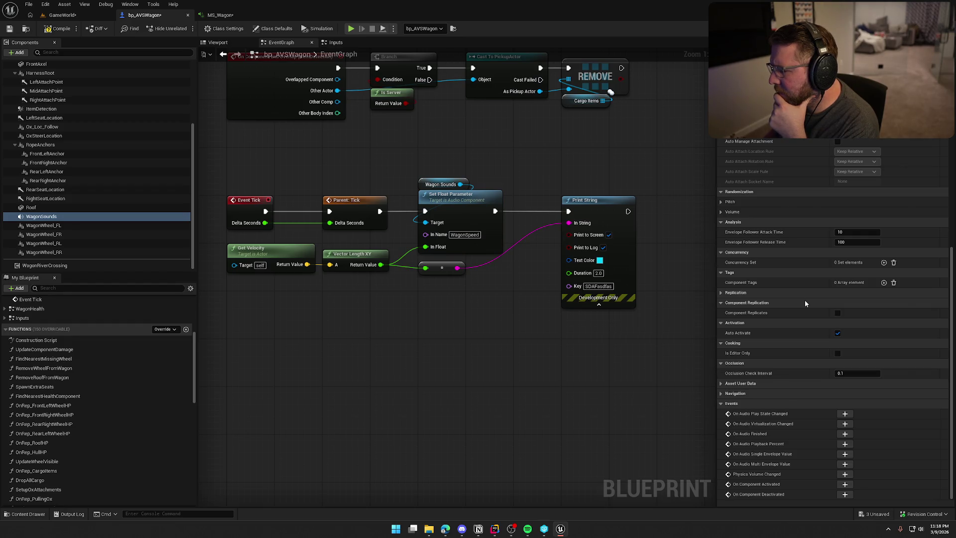
scroll(804, 299, up, 10)
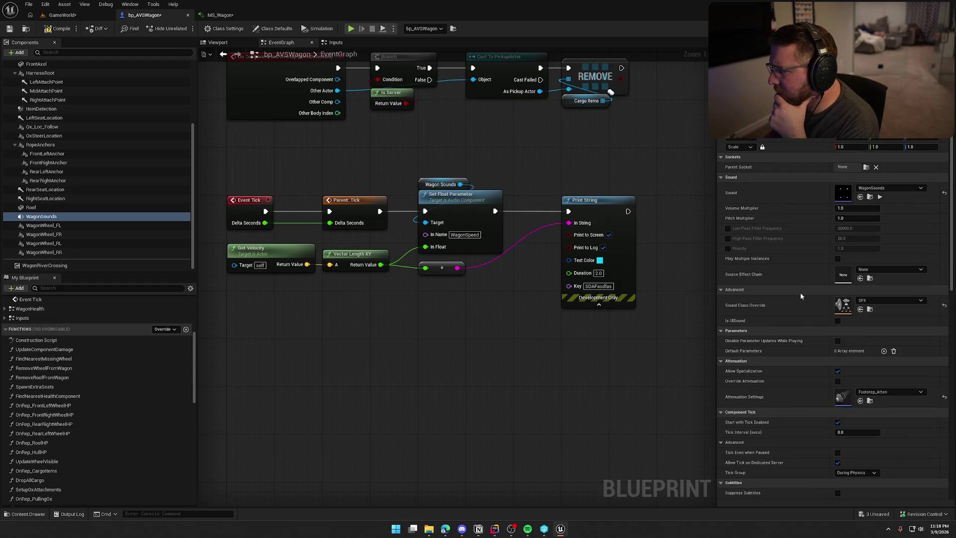
Step: Save bp_AVSWagon with Ctrl+S
key(ctrl+s)
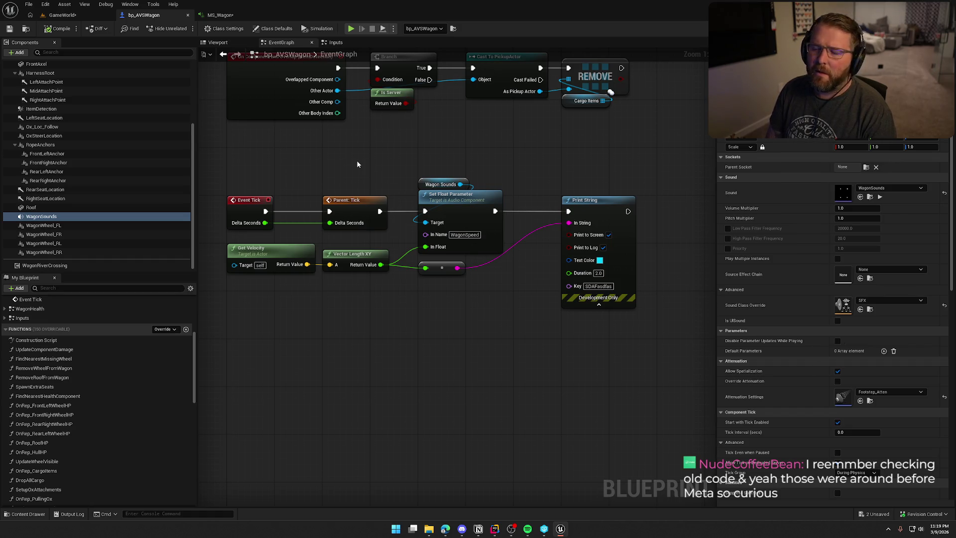
Step: Shift Print String left beside Set Float Parameter and launch Play In Editor with Alt+P
drag(578, 196, 529, 195)
drag(641, 362, 265, 188)
click(266, 187)
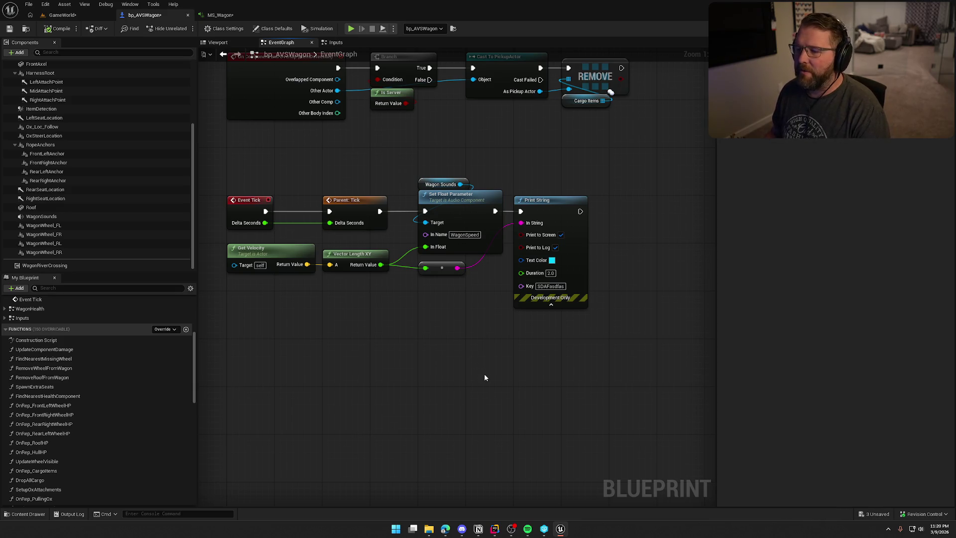
key(alt+p)
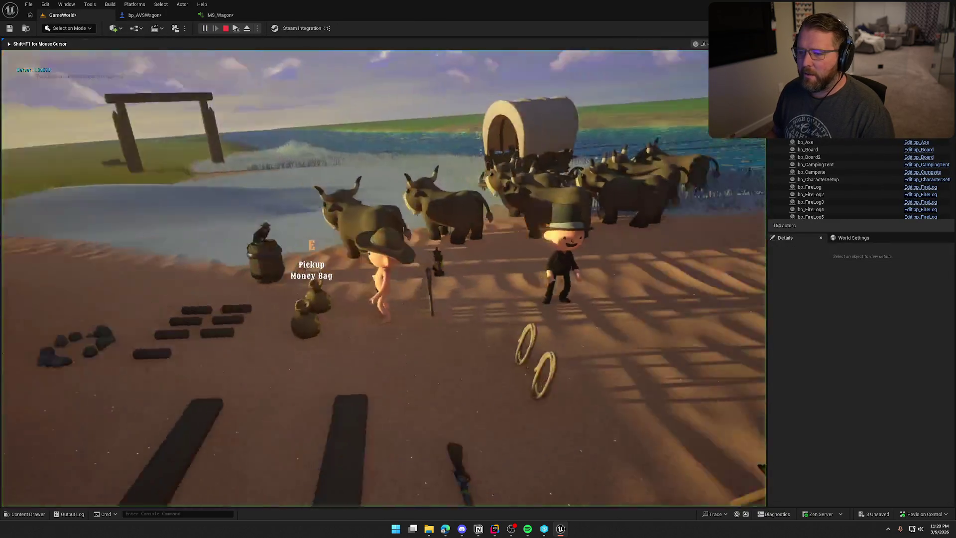
Step: Walk the cowboy around the oxen and wagon, then mount, ride, and dismount an ox
key(w)
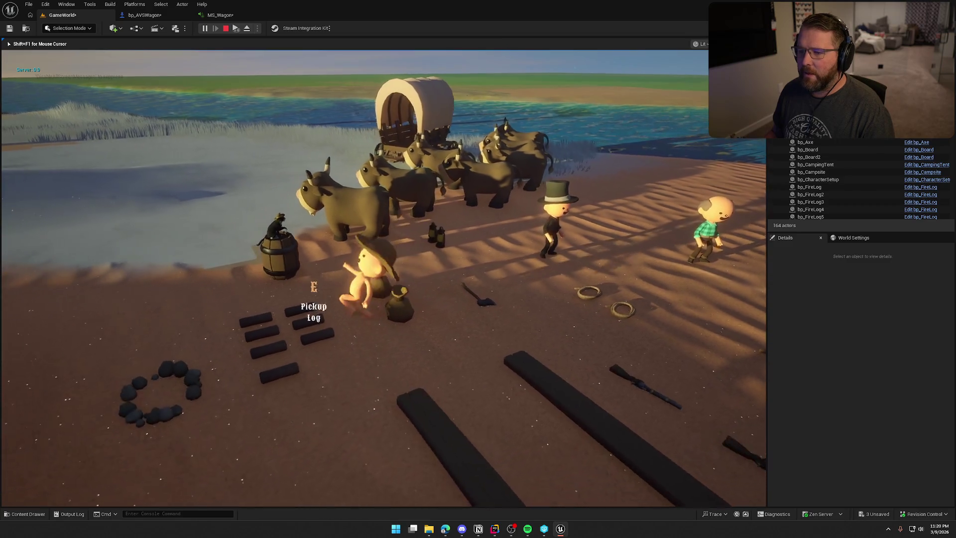
key(w)
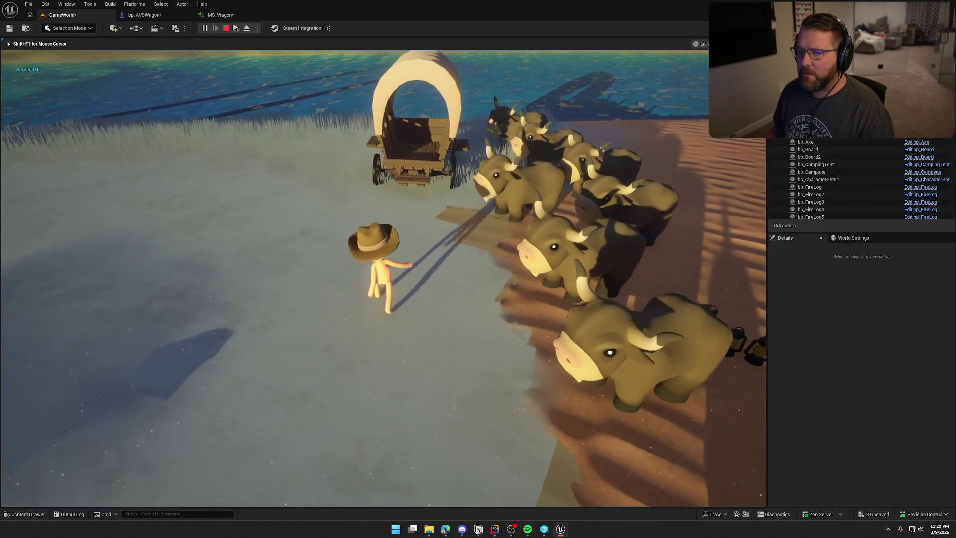
key(d)
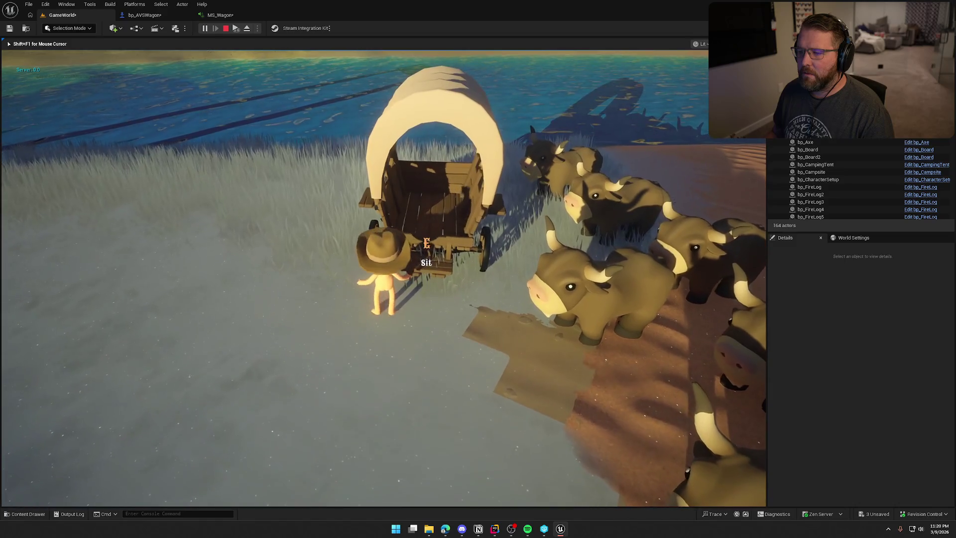
key(w)
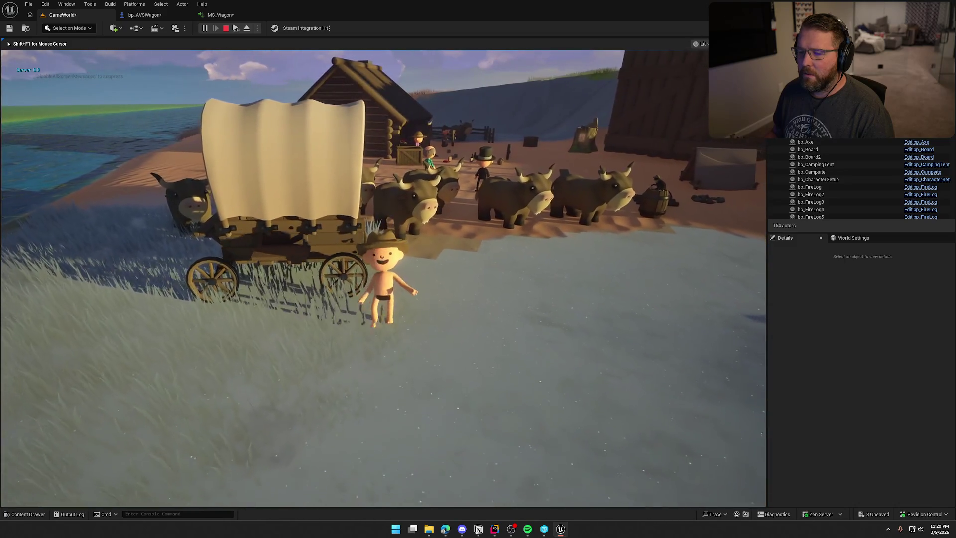
key(a)
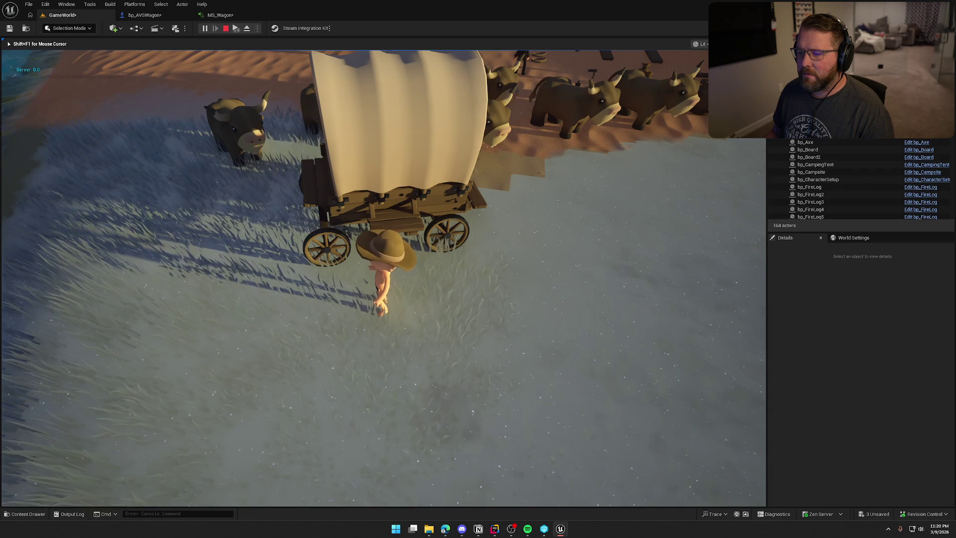
key(w)
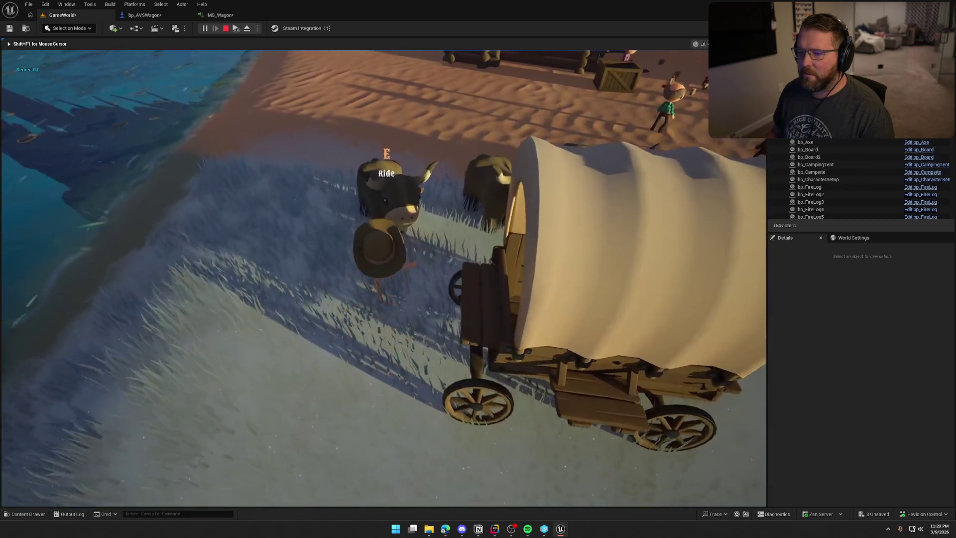
key(s)
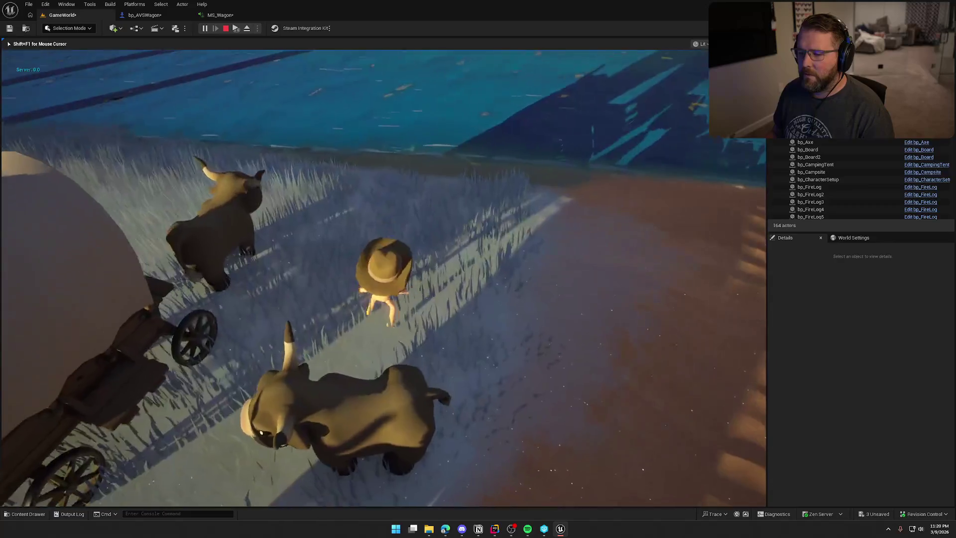
key(e)
key(e)
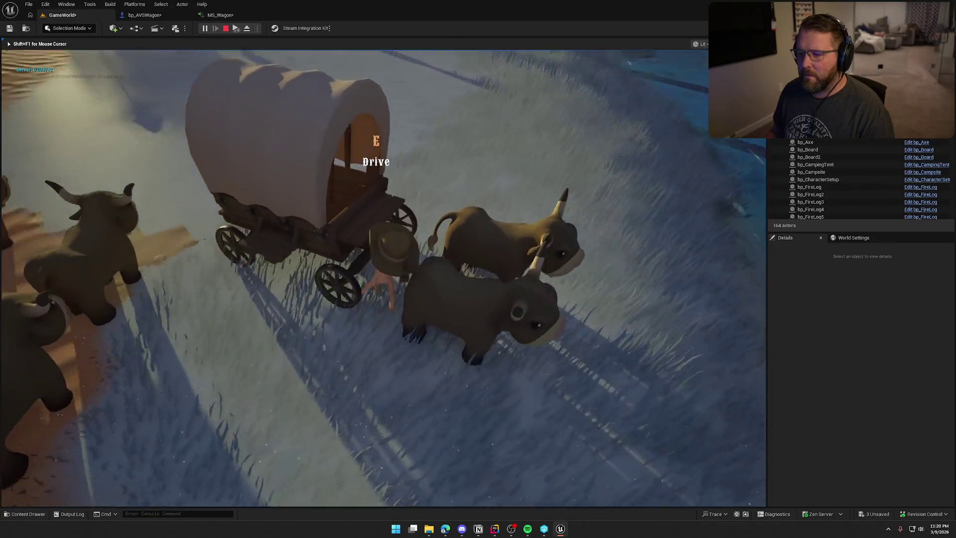
key(e)
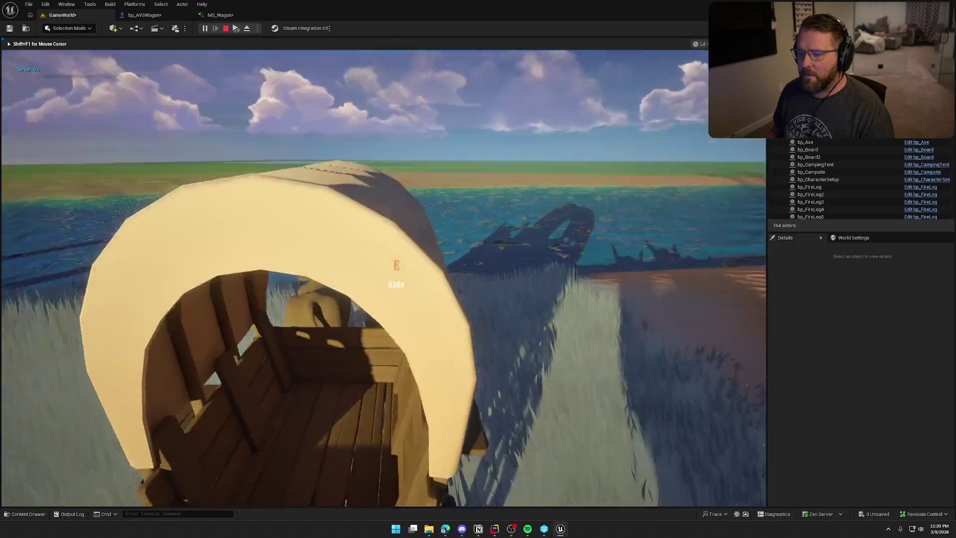
key(e)
key(e)
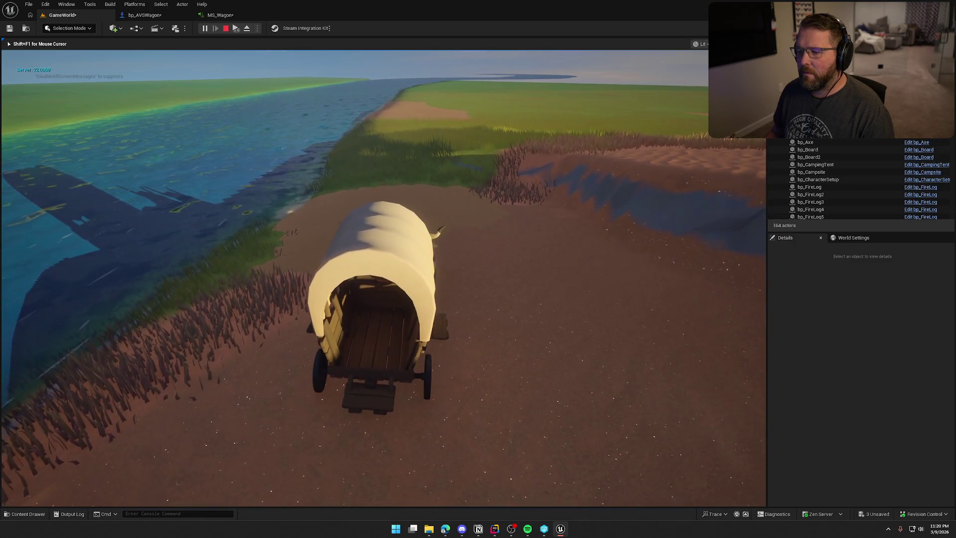
Step: Stop the play-test, add UE.Spatialization to MS_Wagon's interfaces, and go back to bp_AVSWagon
key(Escape)
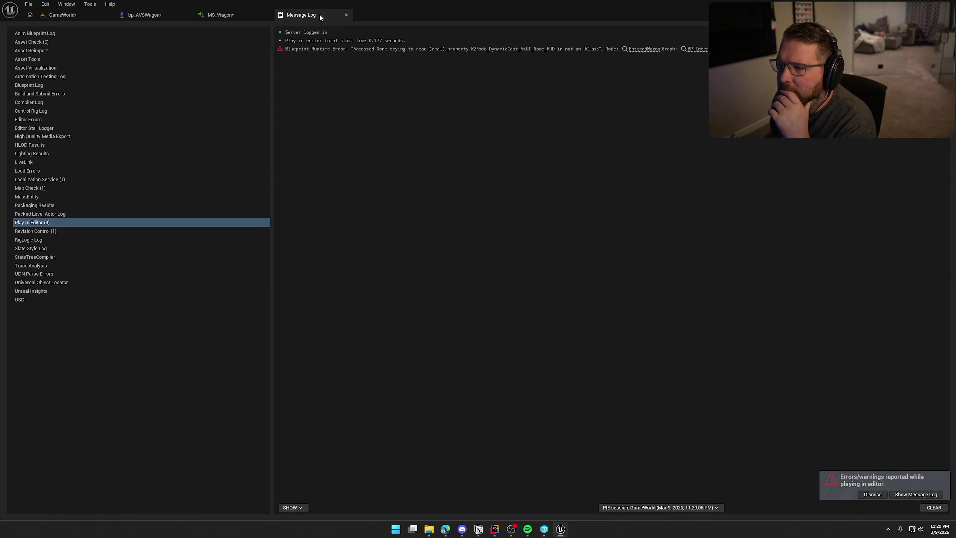
click(231, 17)
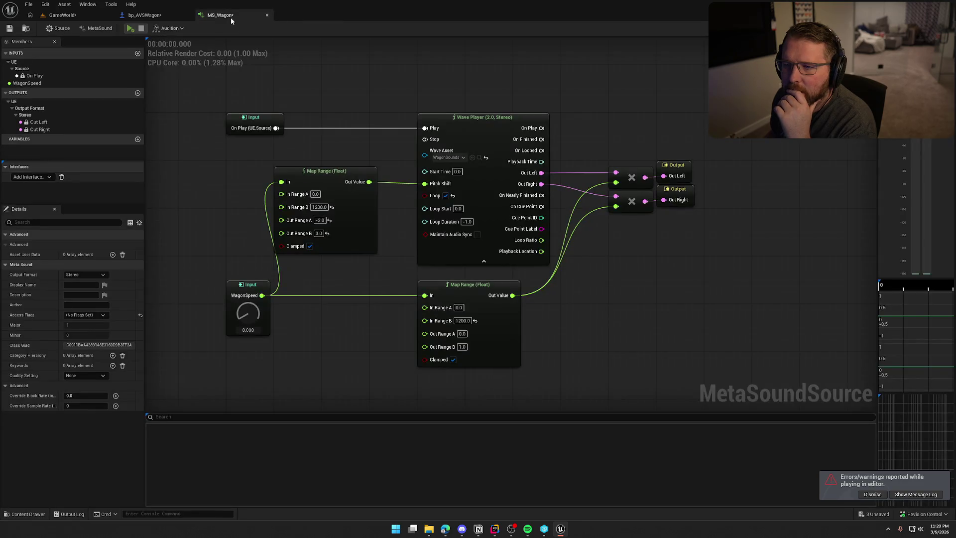
click(32, 177)
click(49, 233)
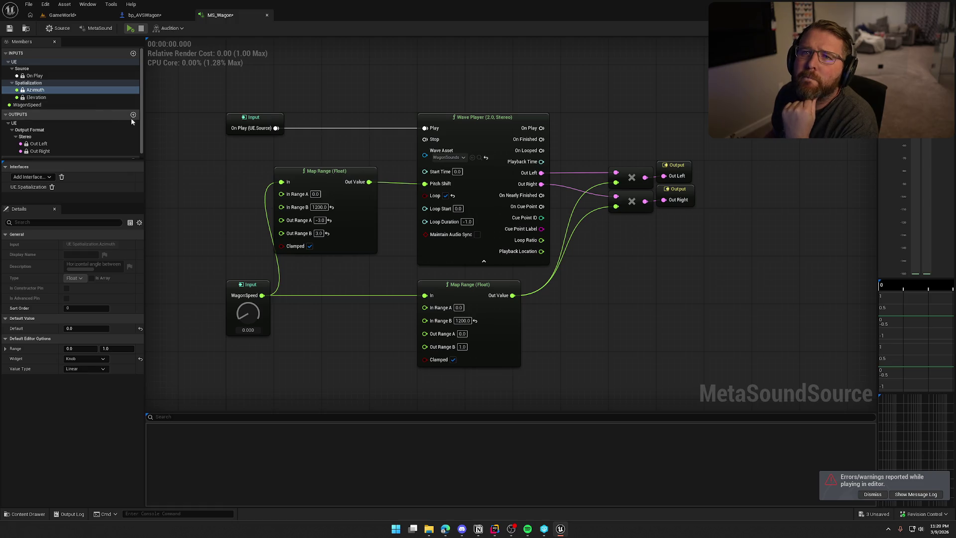
mouse_move(174, 127)
mouse_down()
mouse_move(205, 120)
mouse_move(203, 108)
mouse_up()
click(160, 14)
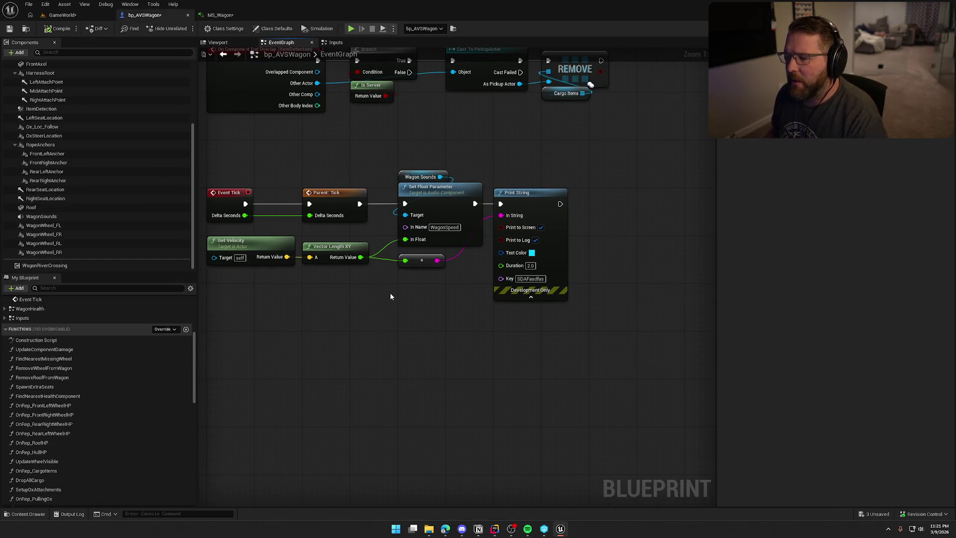
Step: Add the interface Set Float Parameter node from Wagon Sounds and route Parent: Tick through it to Print String
drag(443, 177, 414, 289)
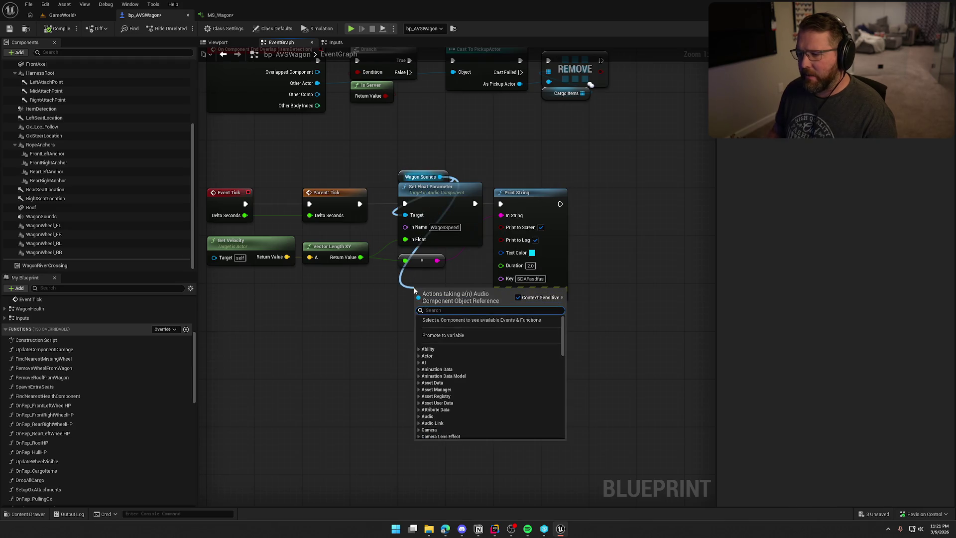
text(set float)
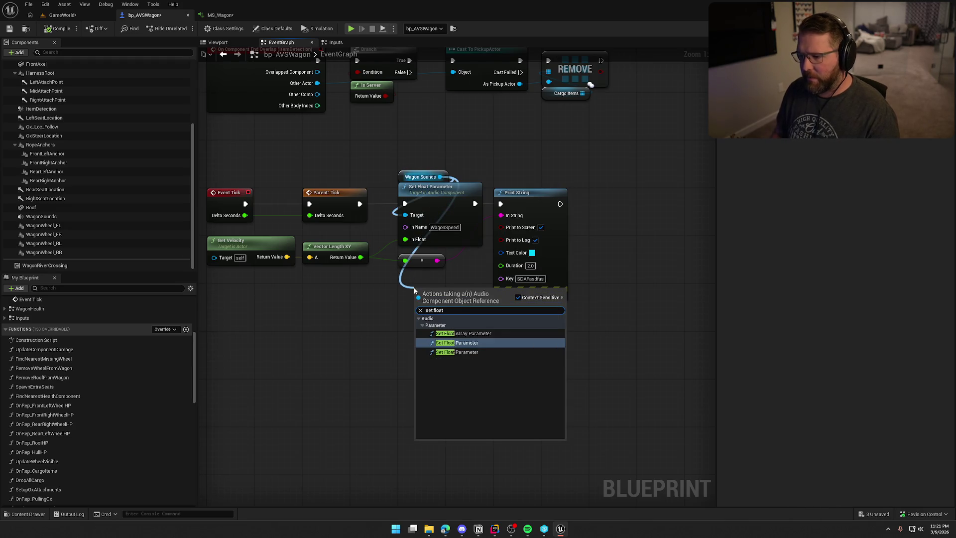
click(457, 352)
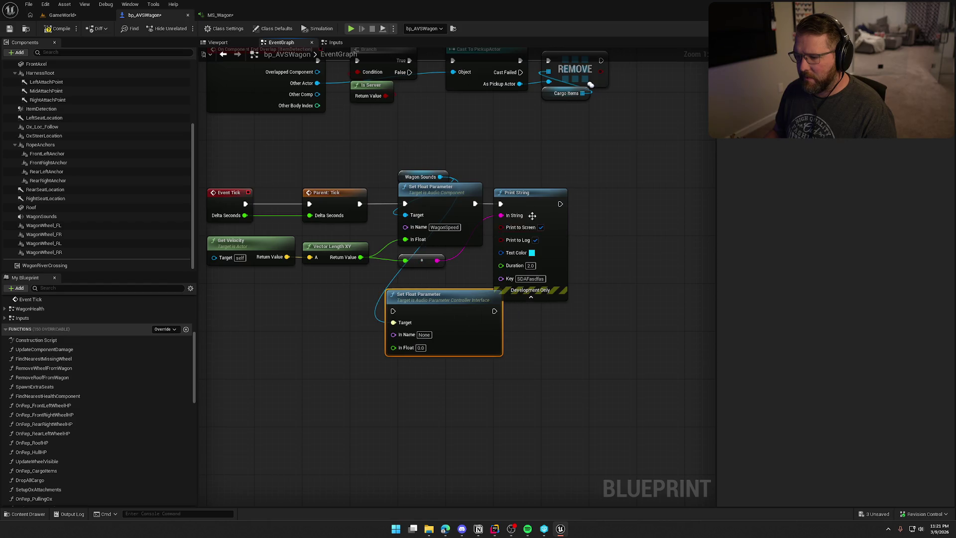
drag(532, 215, 628, 215)
click(463, 201)
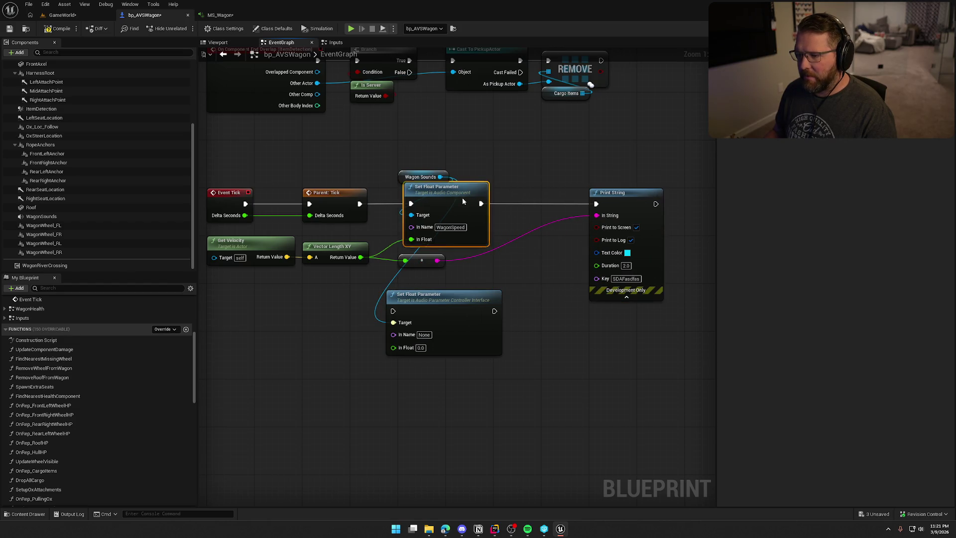
drag(463, 200, 493, 201)
drag(394, 311, 359, 204)
drag(494, 311, 596, 203)
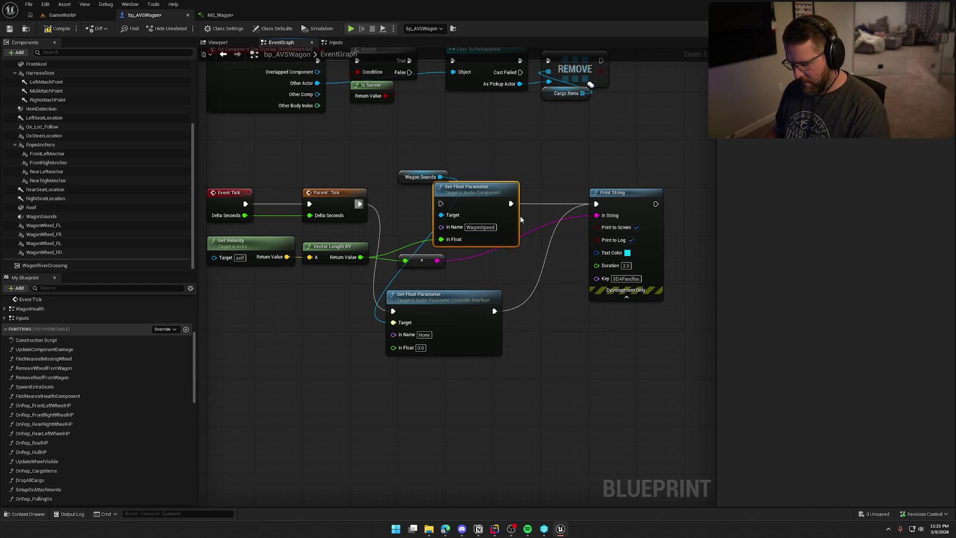
alt+click(510, 204)
mouse_move(478, 189)
mouse_down()
mouse_move(485, 393)
mouse_move(465, 404)
mouse_up()
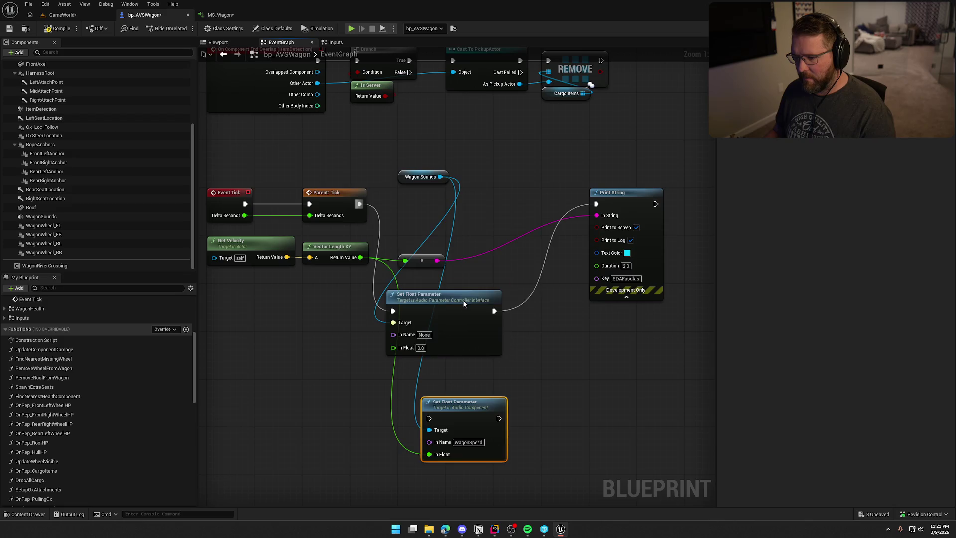
drag(463, 302, 473, 199)
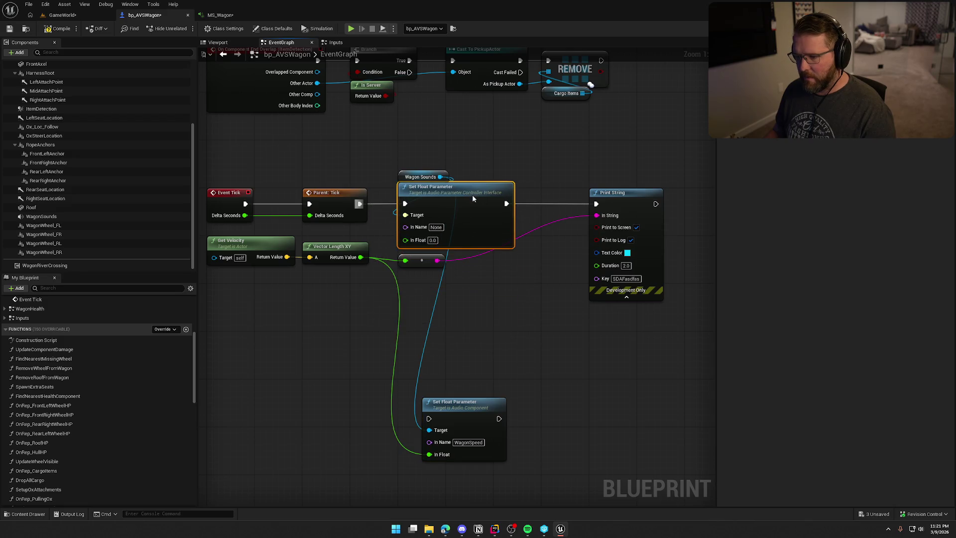
Step: Feed the speed value into the new node's In Float and paste WagonSpeed as its In Name
alt+click(428, 430)
drag(429, 457, 405, 240)
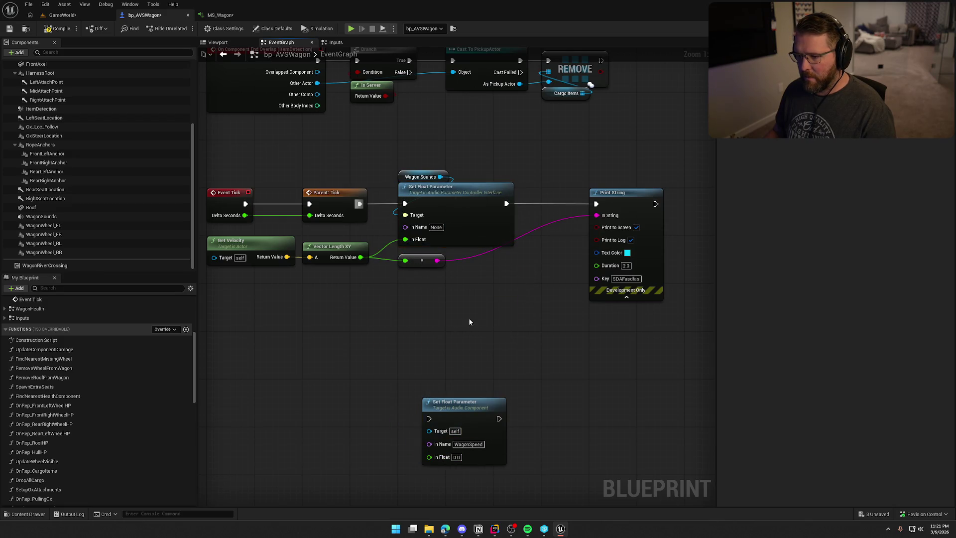
click(468, 444)
key(ctrl+c)
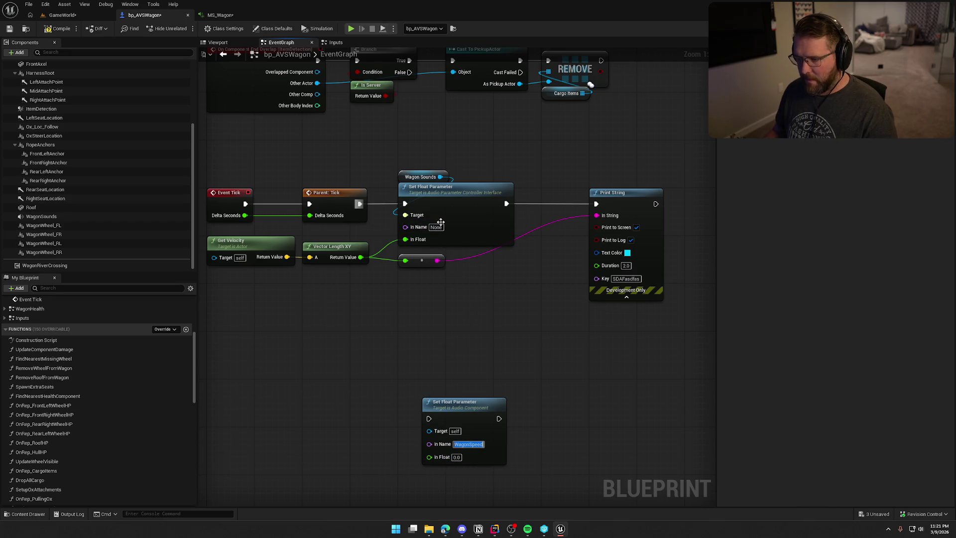
click(436, 227)
key(ctrl+v)
key(Return)
drag(622, 199, 576, 202)
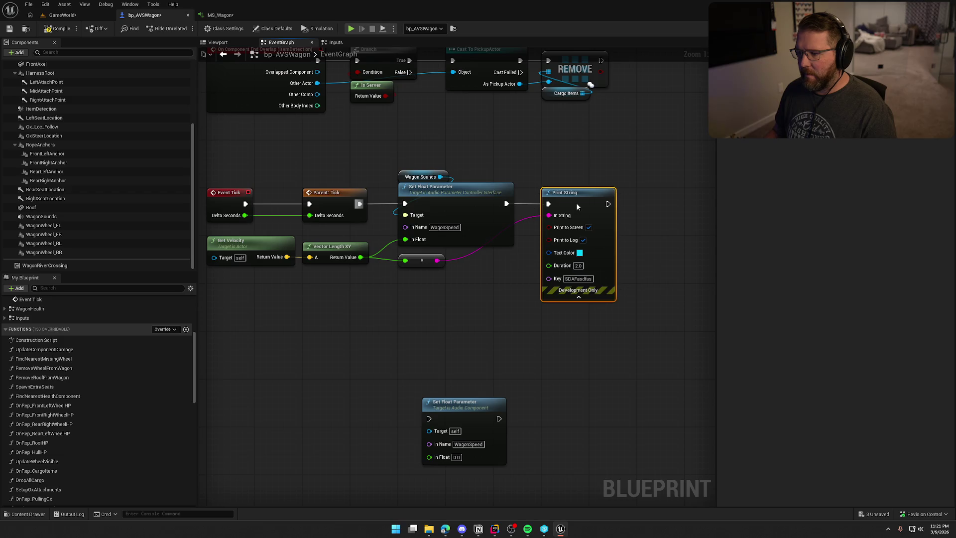
click(56, 16)
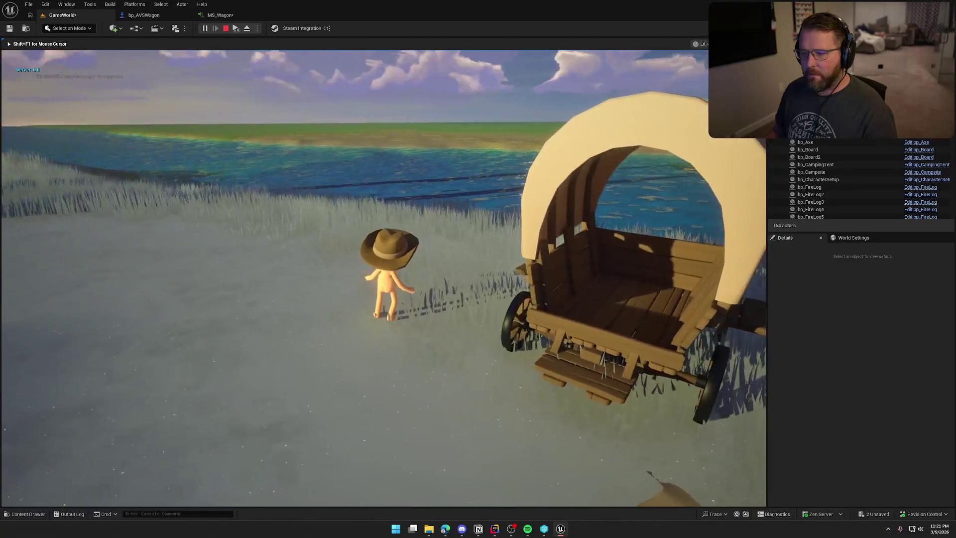
Step: In MS_Wagon, inspect the Azimuth input and browse the Add Interface list without adding anything
click(527, 329)
click(220, 15)
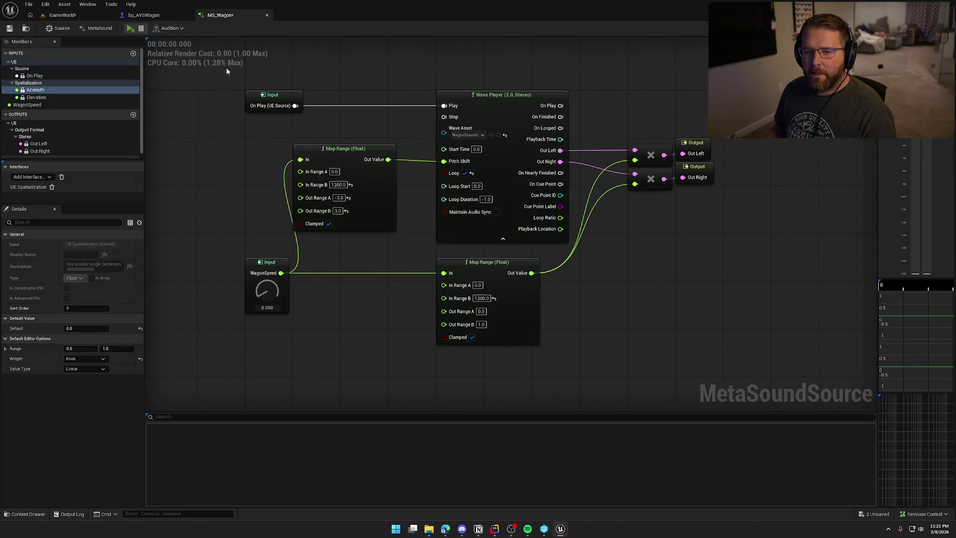
click(36, 91)
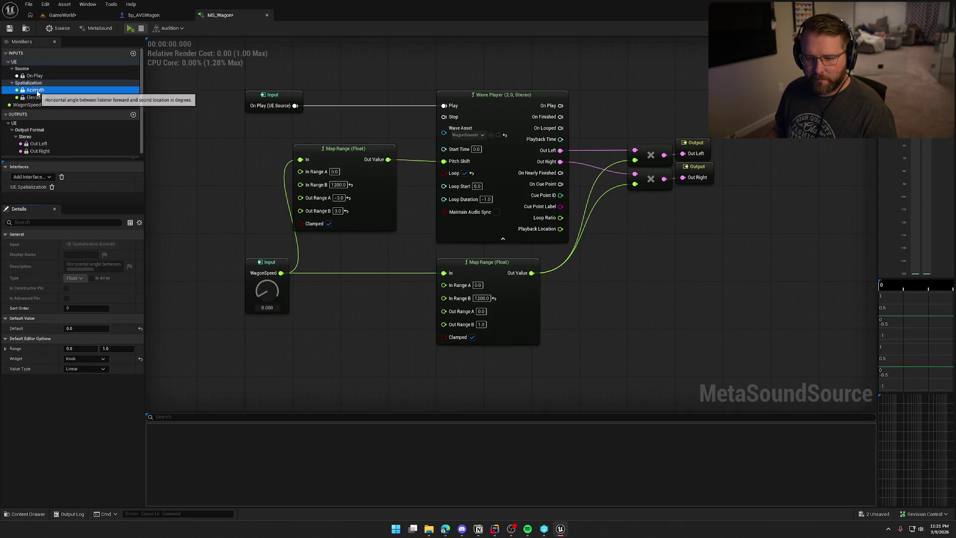
click(44, 178)
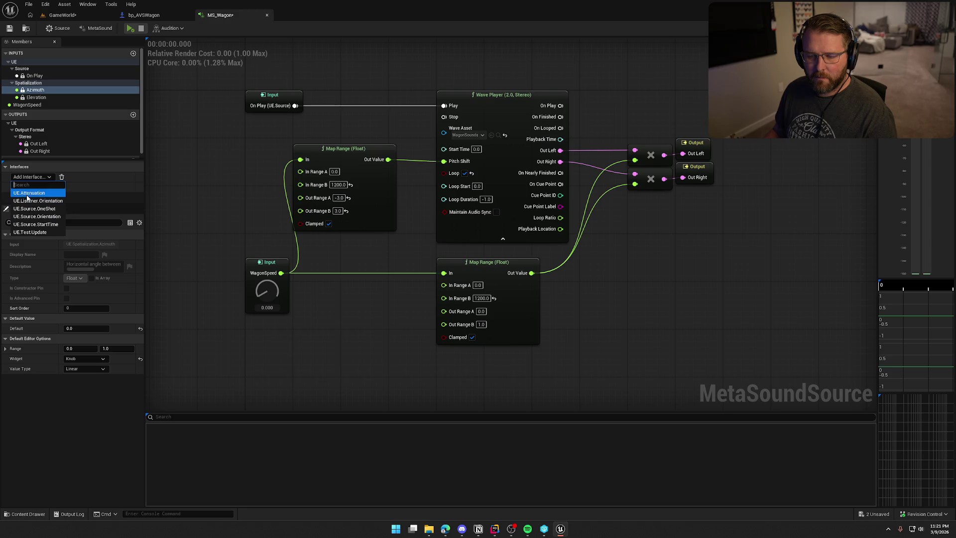
click(266, 187)
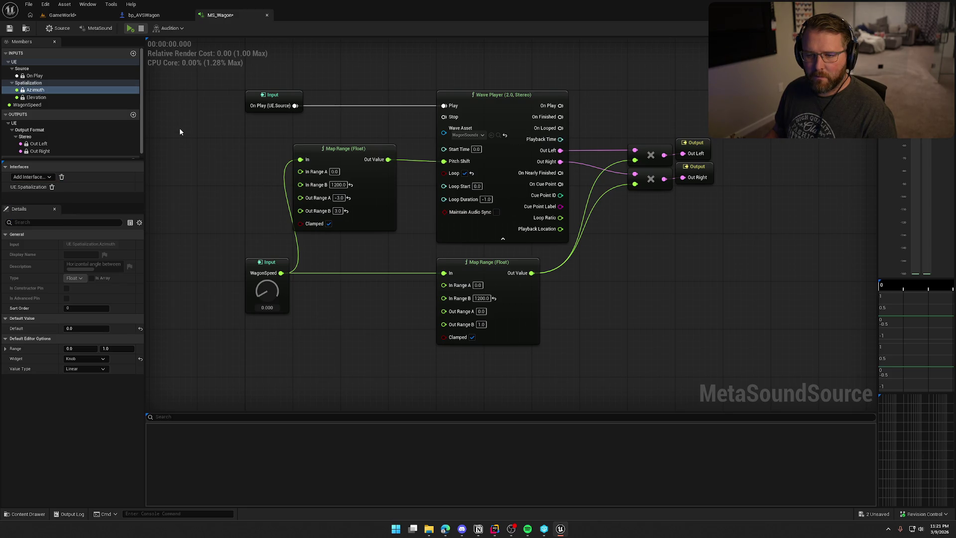
Step: Review the source's sound and attenuation settings and the WagonSpeed input's 0–1200 knob range
click(56, 28)
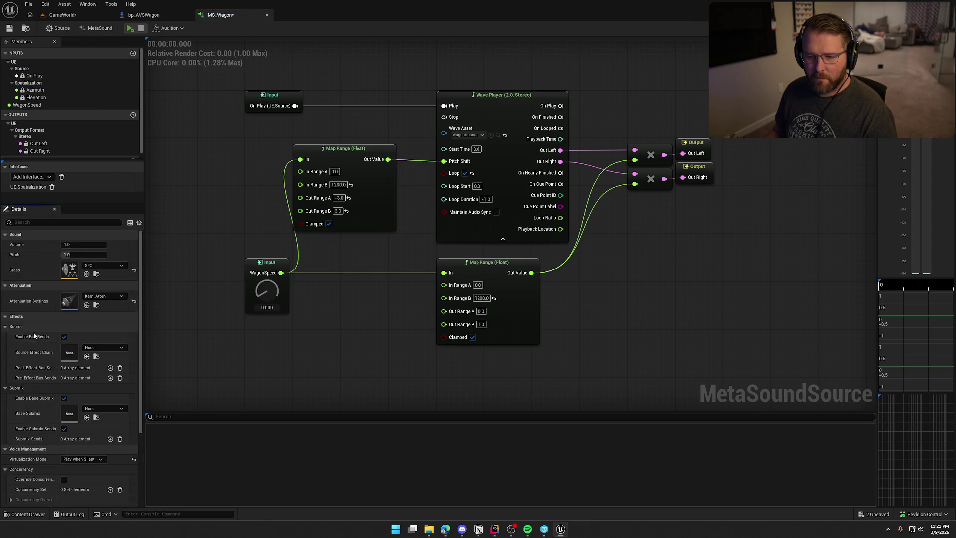
scroll(34, 354, down, 3)
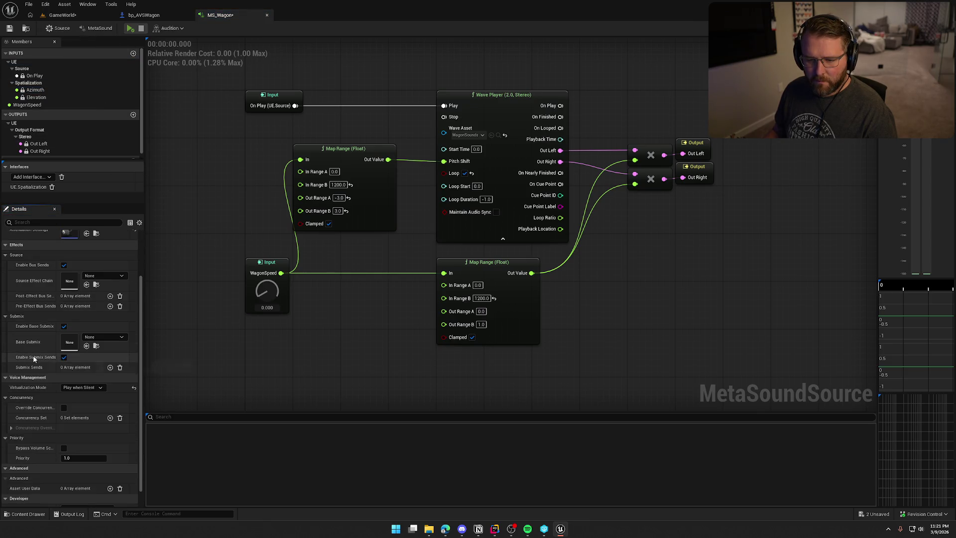
scroll(34, 360, down, 1)
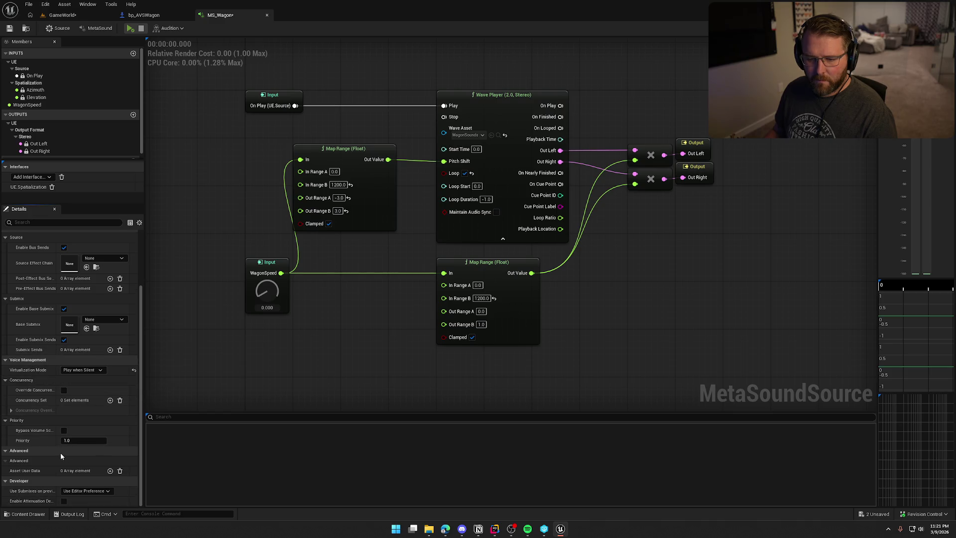
click(273, 286)
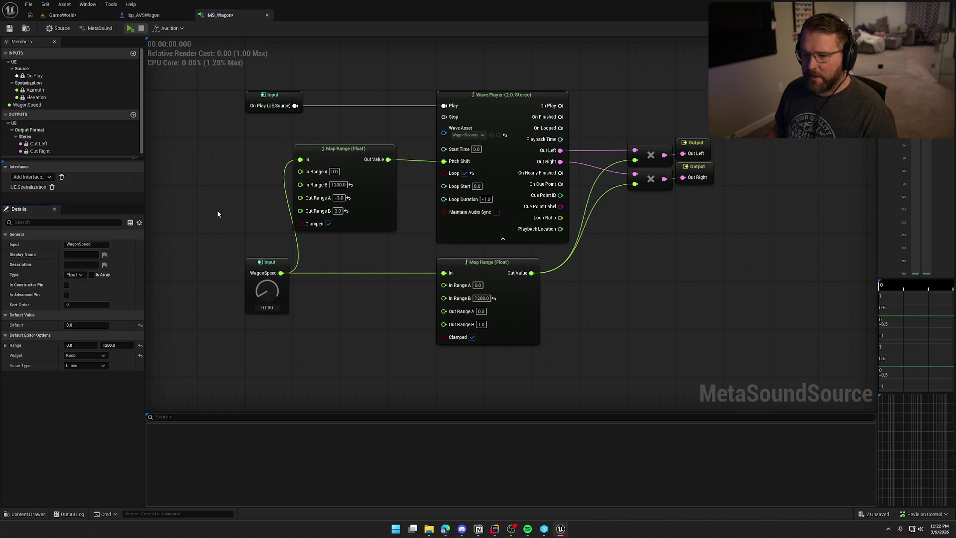
drag(245, 228, 221, 249)
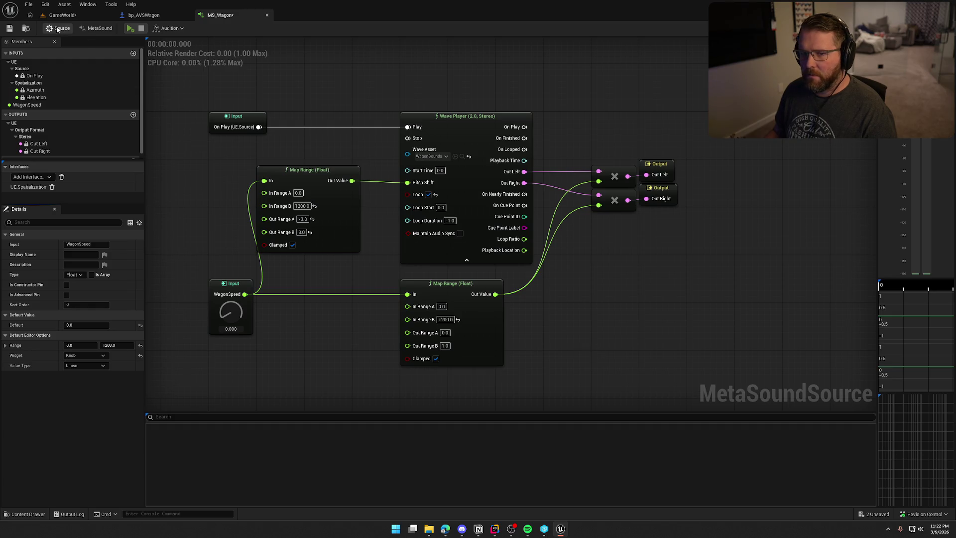
Step: In bp_AVSWagon, move the old Audio Component Set Float Parameter node under the interface node
click(164, 15)
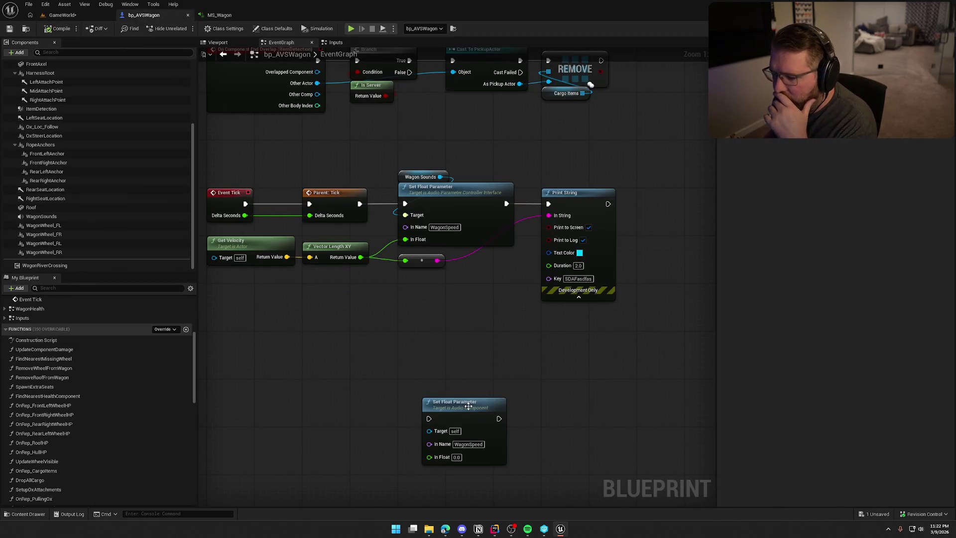
drag(469, 413, 444, 287)
click(516, 273)
mouse_move(516, 273)
mouse_down()
mouse_move(529, 291)
mouse_move(538, 275)
mouse_up()
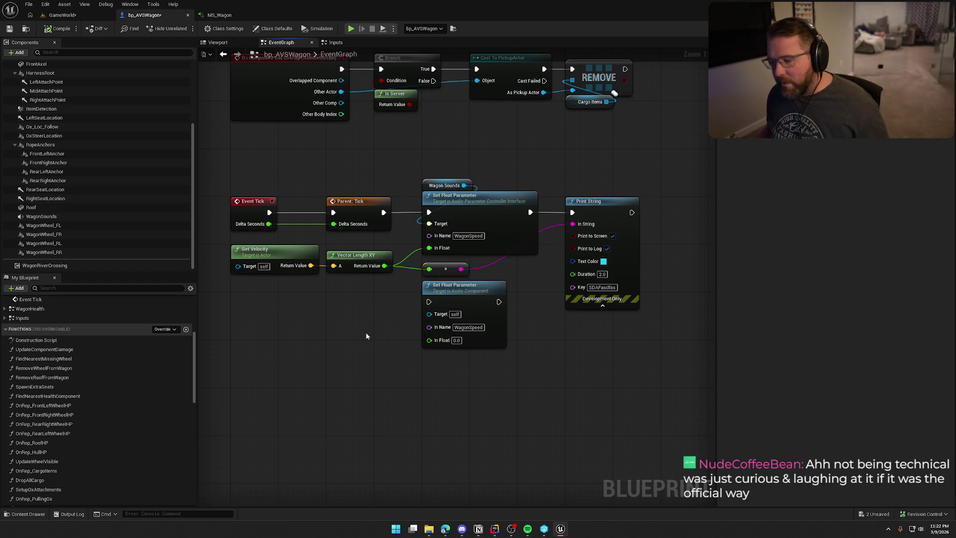
Step: Look over the steering and Set Throttle nodes in the Inputs graph, then return to EventGraph
click(335, 42)
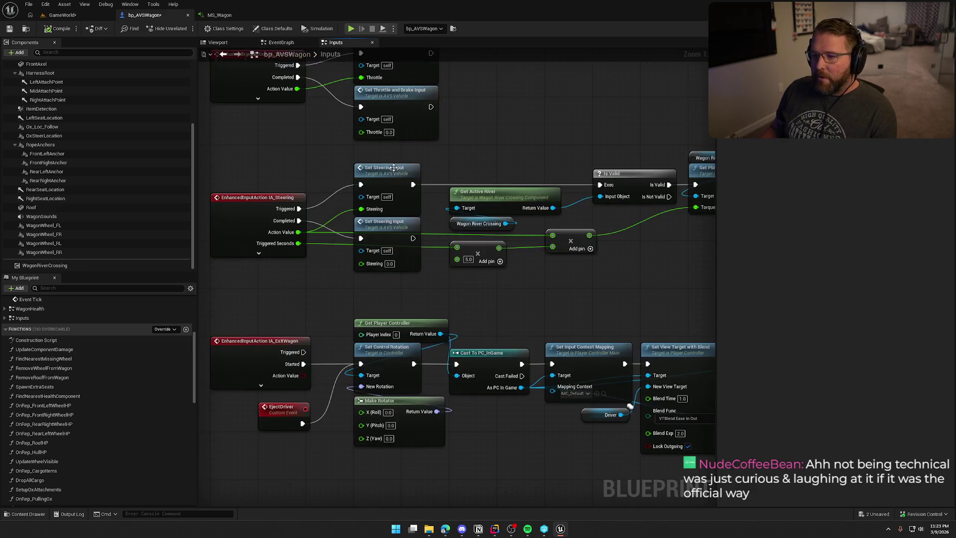
drag(453, 306, 381, 189)
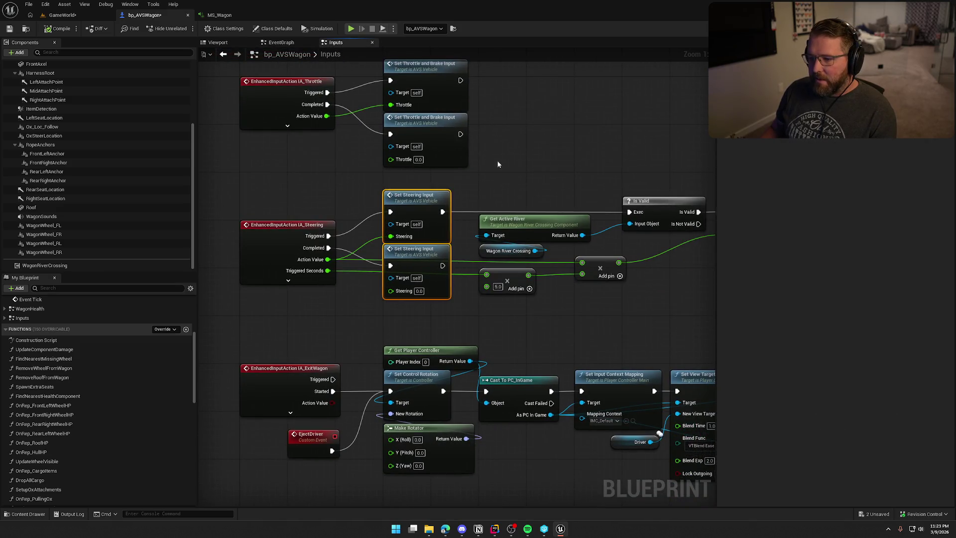
drag(502, 219, 376, 111)
click(455, 113)
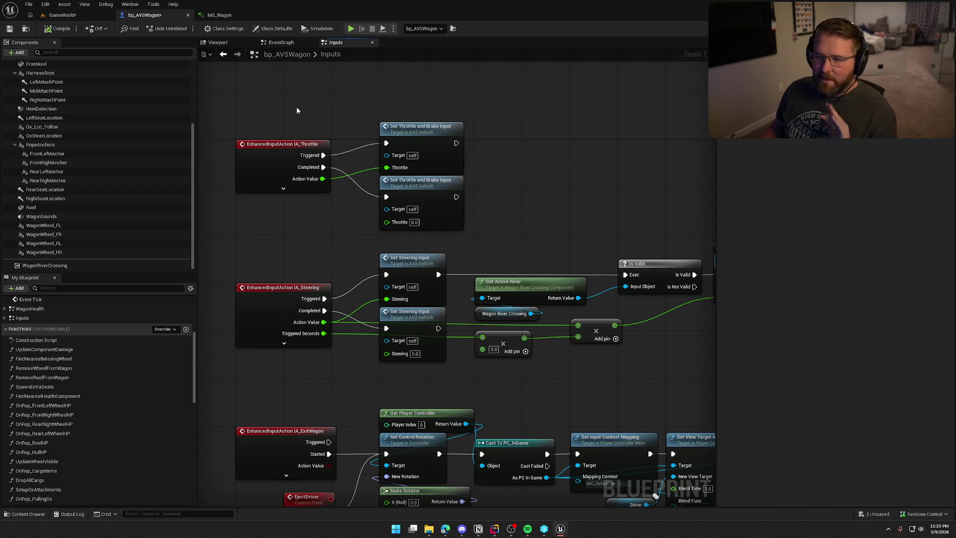
click(278, 43)
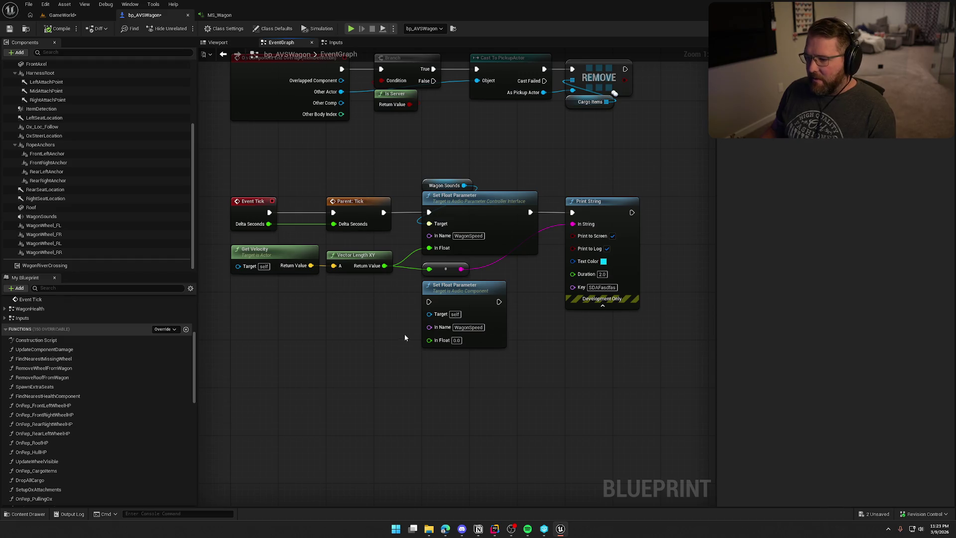
drag(404, 337, 396, 324)
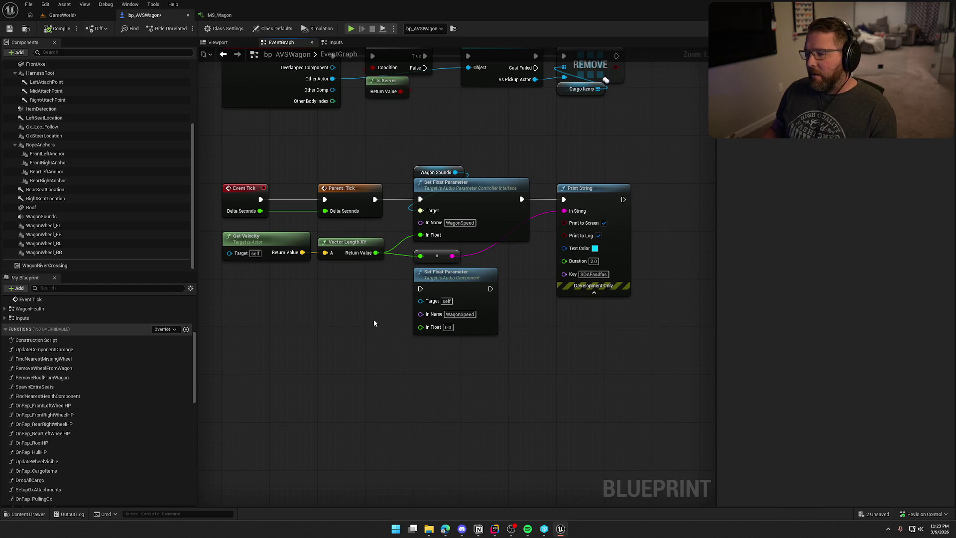
Step: Wire Parent: Tick through the Audio Component Set Float Parameter to Print String and delete the interface node
drag(373, 319, 339, 314)
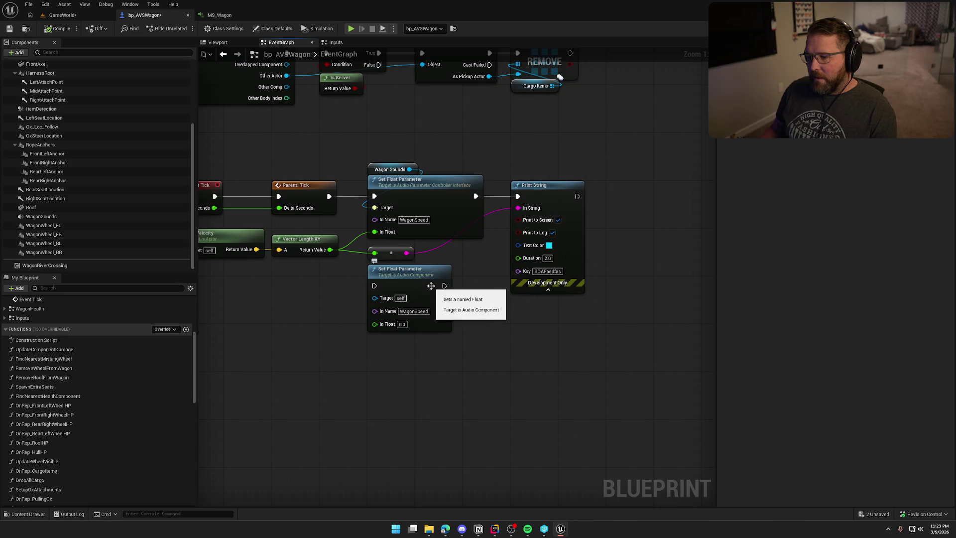
drag(374, 285, 328, 196)
drag(445, 285, 517, 196)
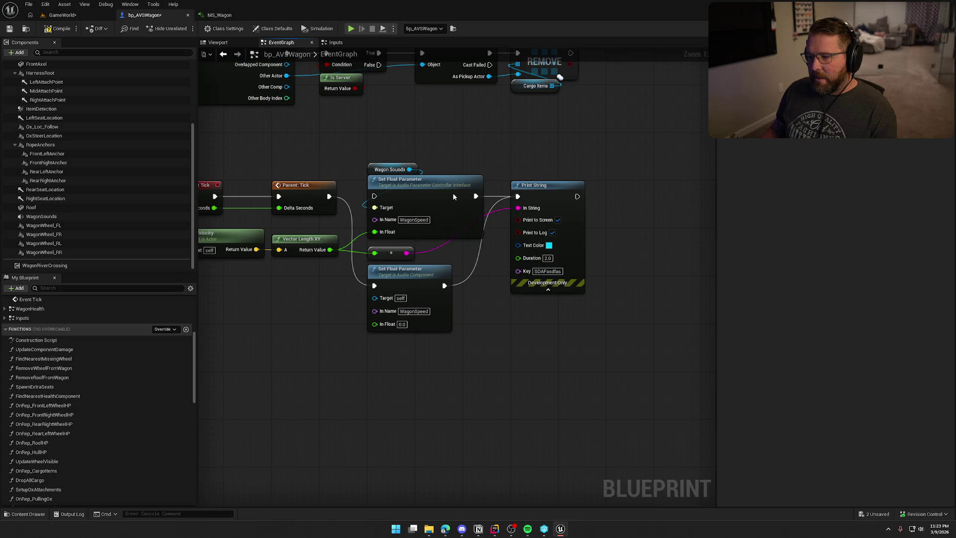
click(453, 192)
key(Delete)
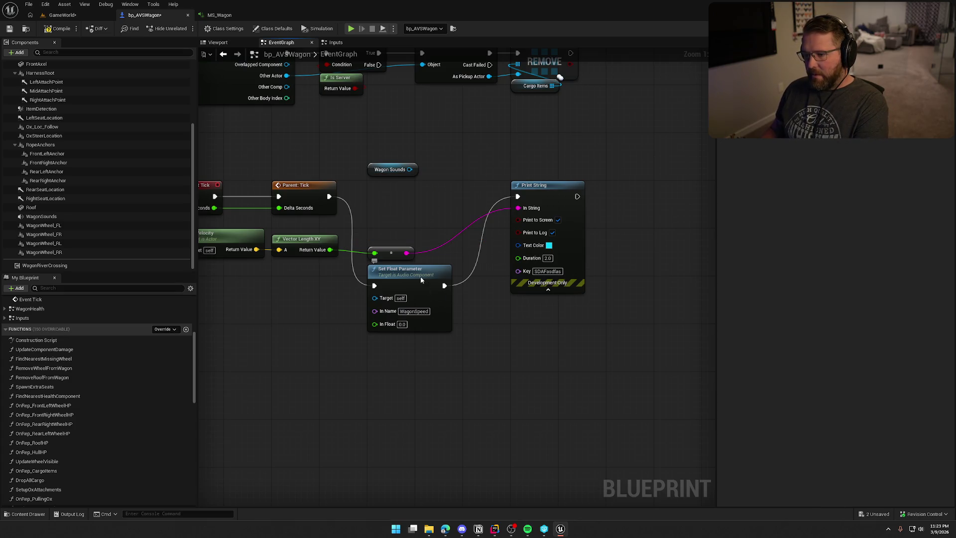
mouse_move(420, 276)
mouse_down()
mouse_move(420, 196)
mouse_move(374, 208)
mouse_move(341, 255)
mouse_move(330, 249)
mouse_up()
click(328, 259)
drag(339, 296, 367, 305)
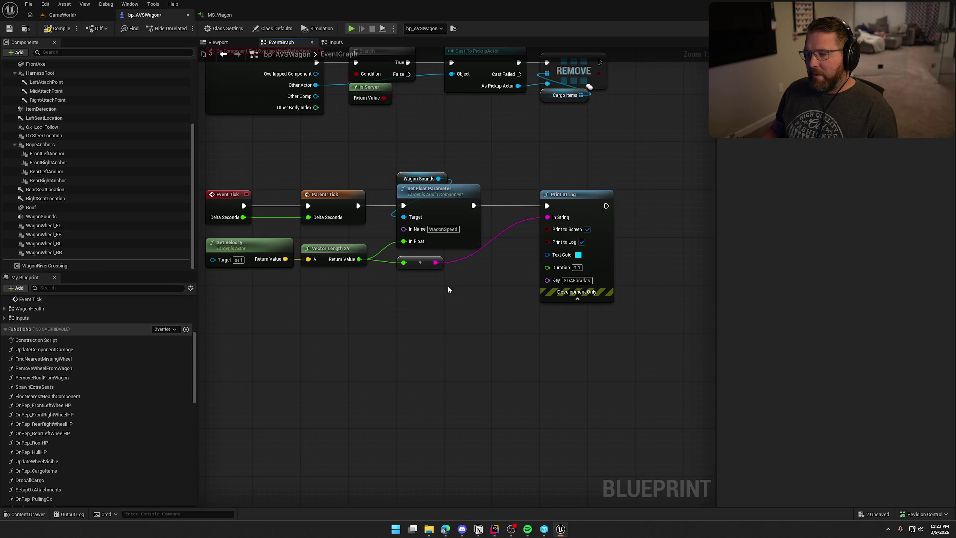
Step: Assign MS_Wagon as the WagonSounds component's Sound, replacing the WagonSounds wave, and save the blueprint
click(42, 216)
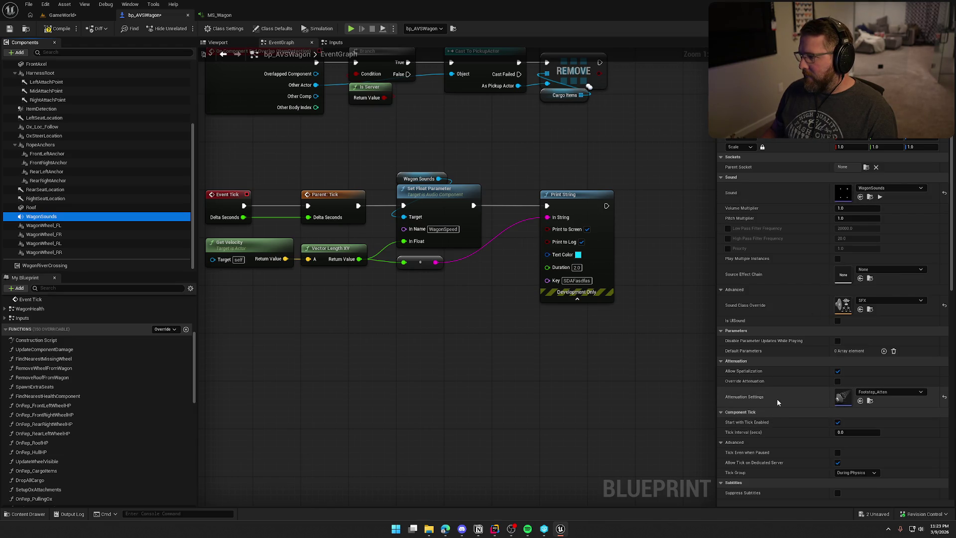
click(895, 189)
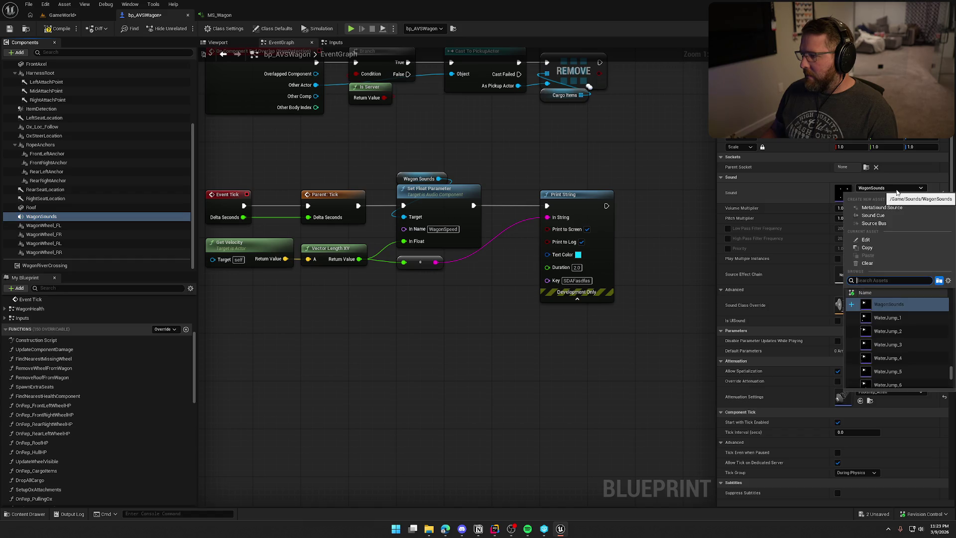
key(Escape)
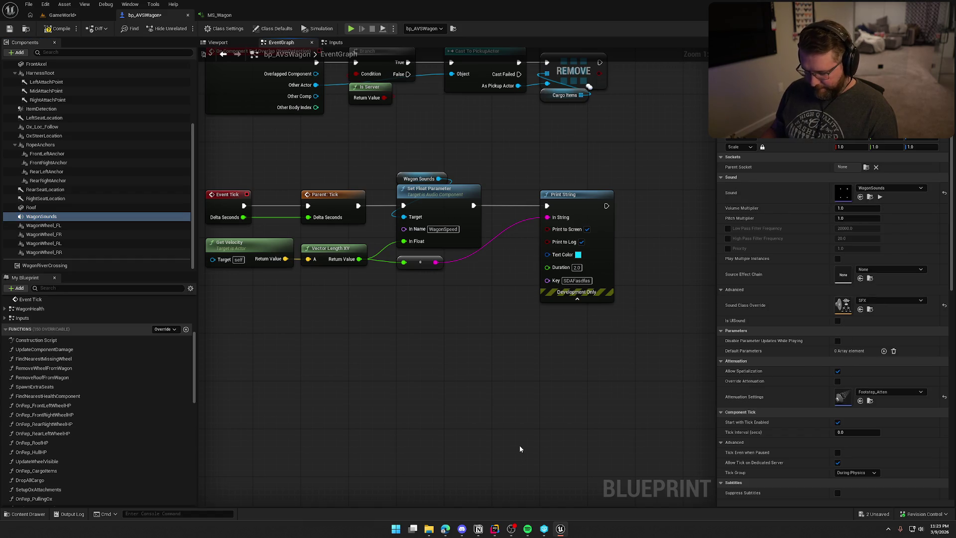
key(ctrl+space)
mouse_move(511, 410)
mouse_down()
mouse_move(848, 219)
mouse_move(846, 197)
mouse_up()
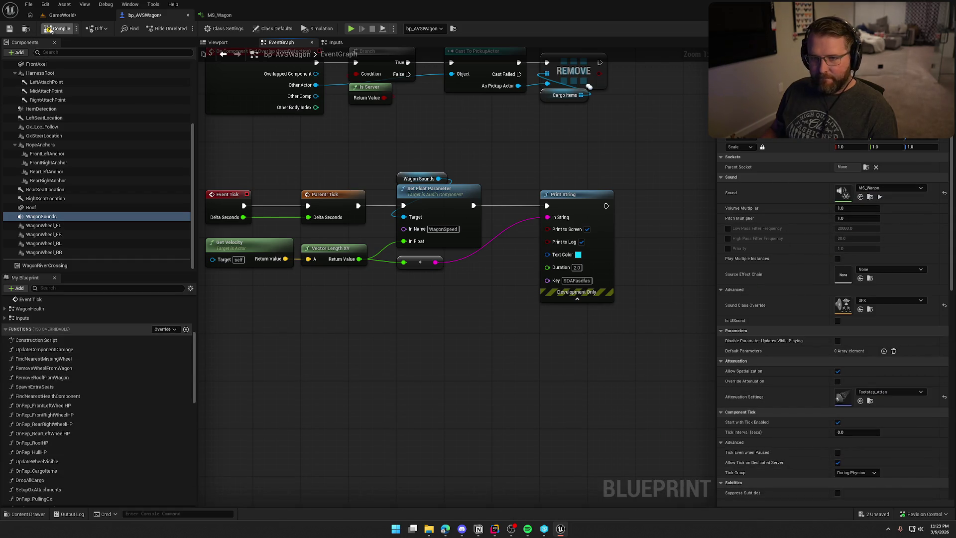
key(ctrl+s)
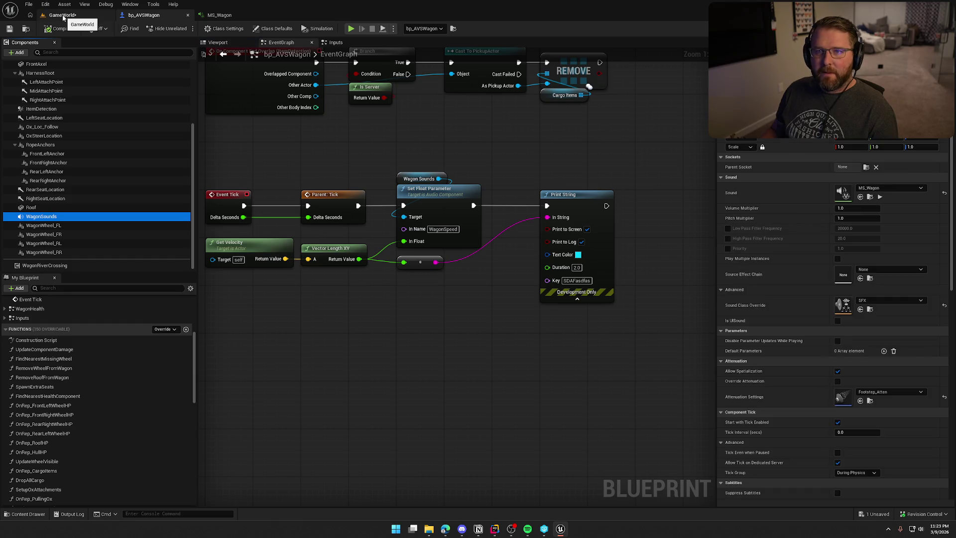
click(62, 15)
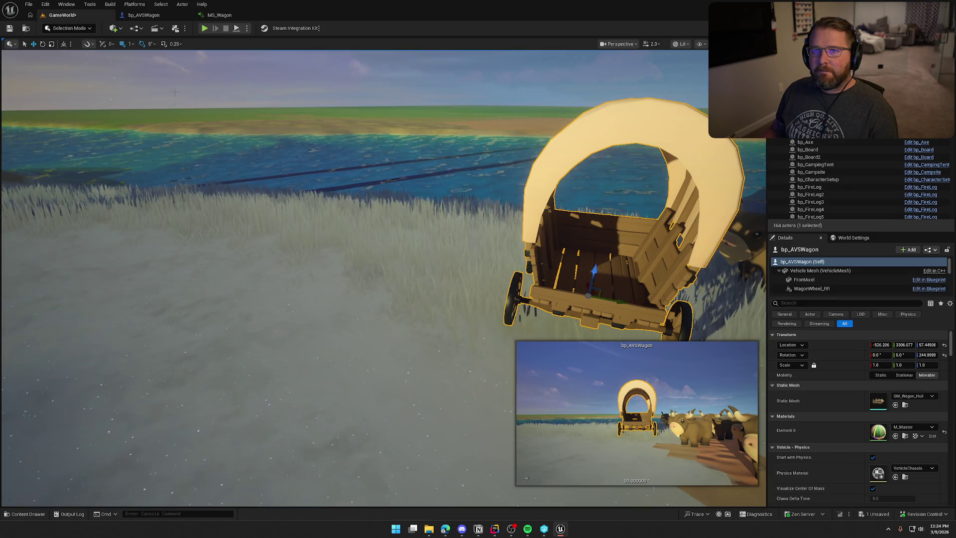
Step: Run a play-in-editor test of the wagon, then stop it to show the EnteredWagon Accessed None error
key(alt+p)
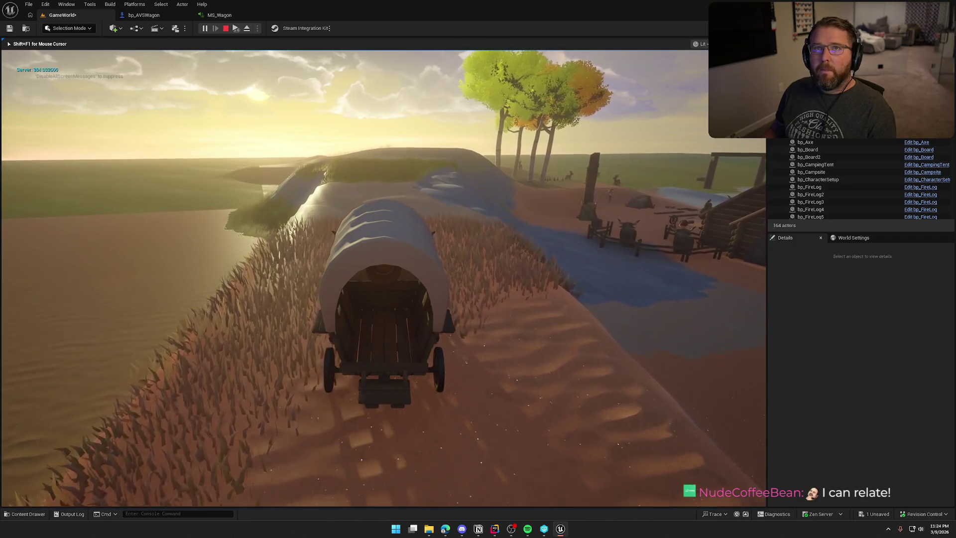
key(Escape)
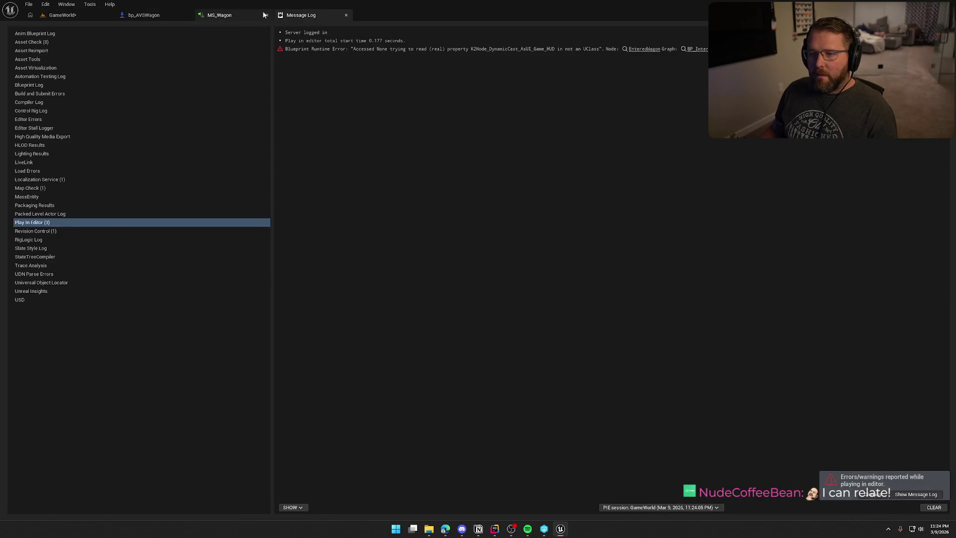
Step: Close the Message Log and set In Range B to 700 on the upper and lower Map Range nodes
middle_click(279, 16)
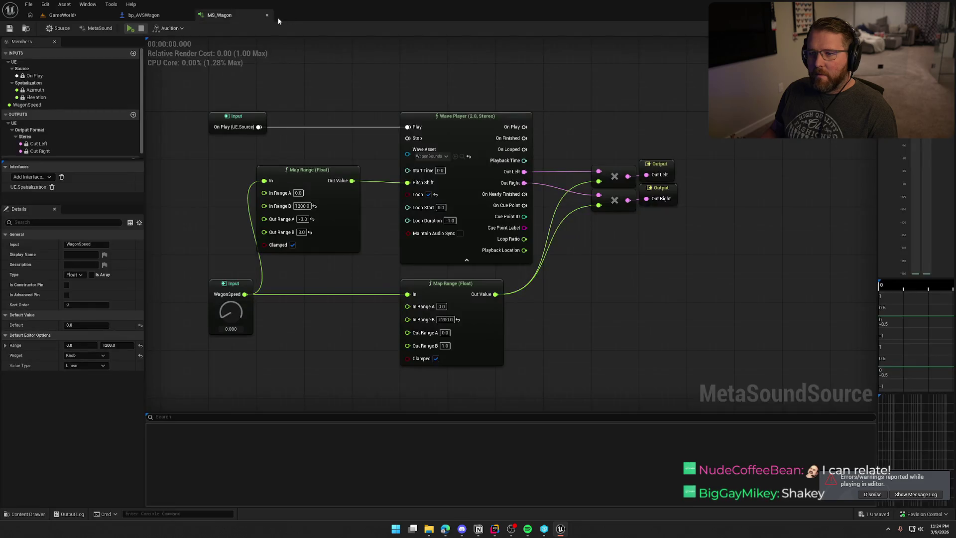
click(301, 206)
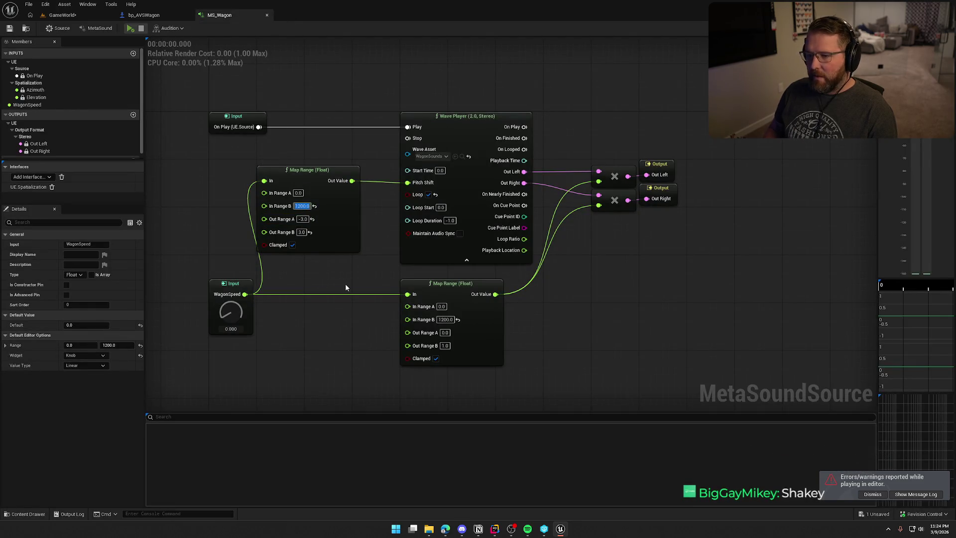
text(700)
key(Return)
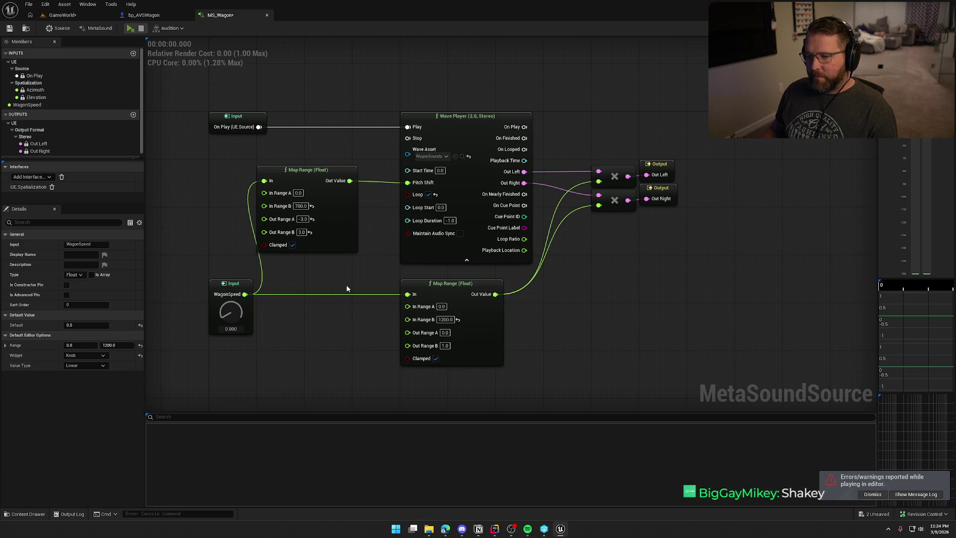
click(445, 319)
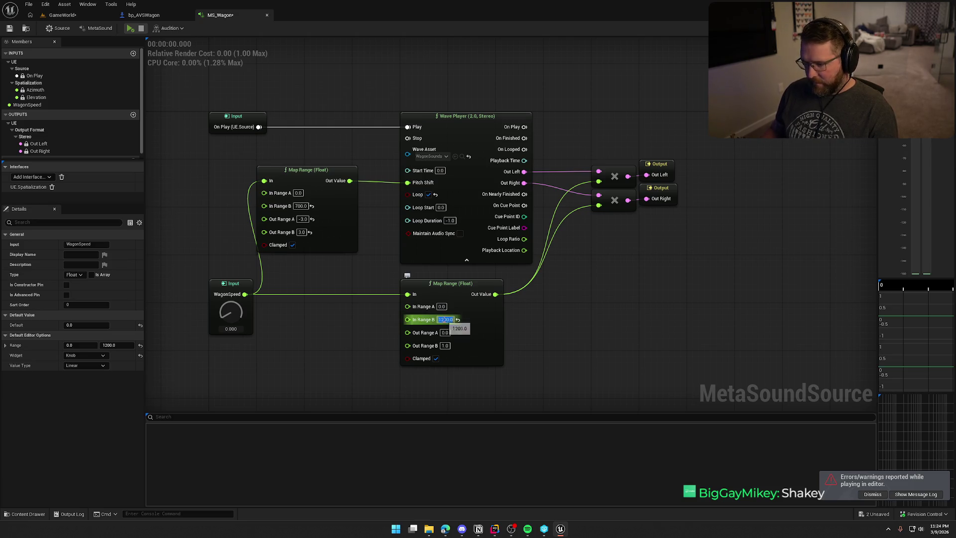
text(700)
key(Return)
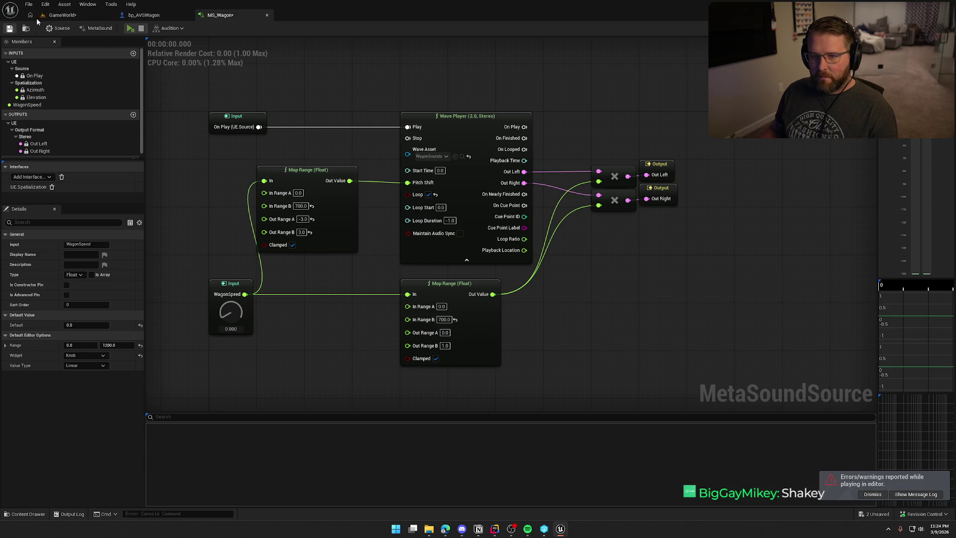
click(60, 14)
click(205, 29)
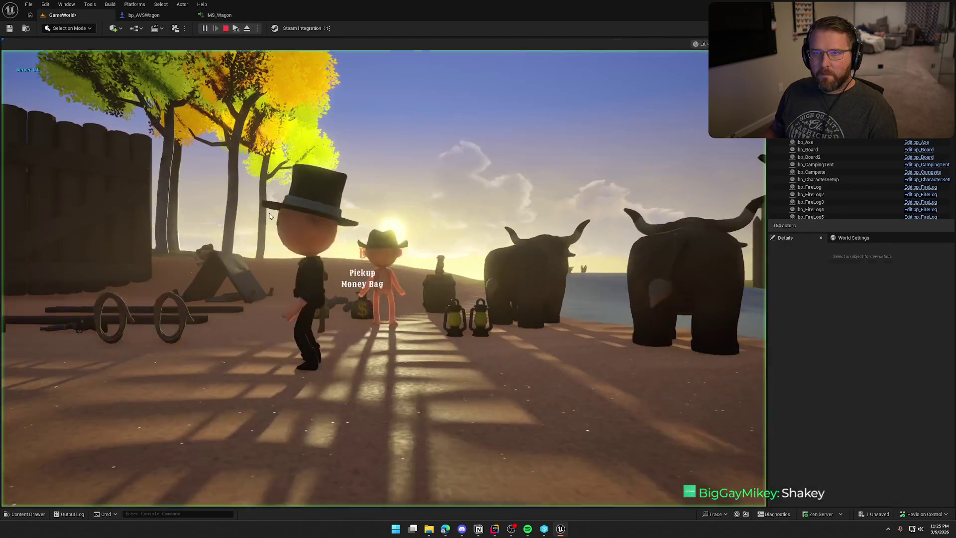
key(w)
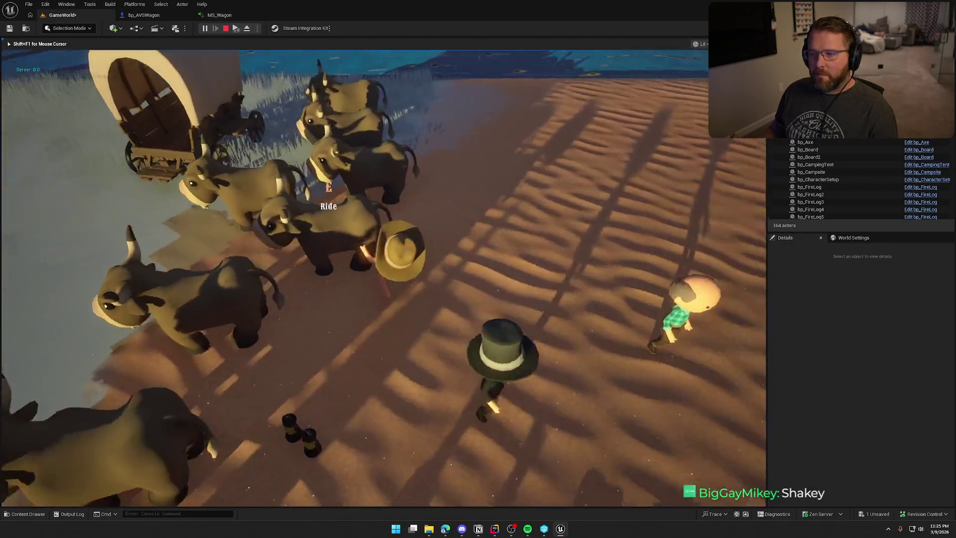
key(e)
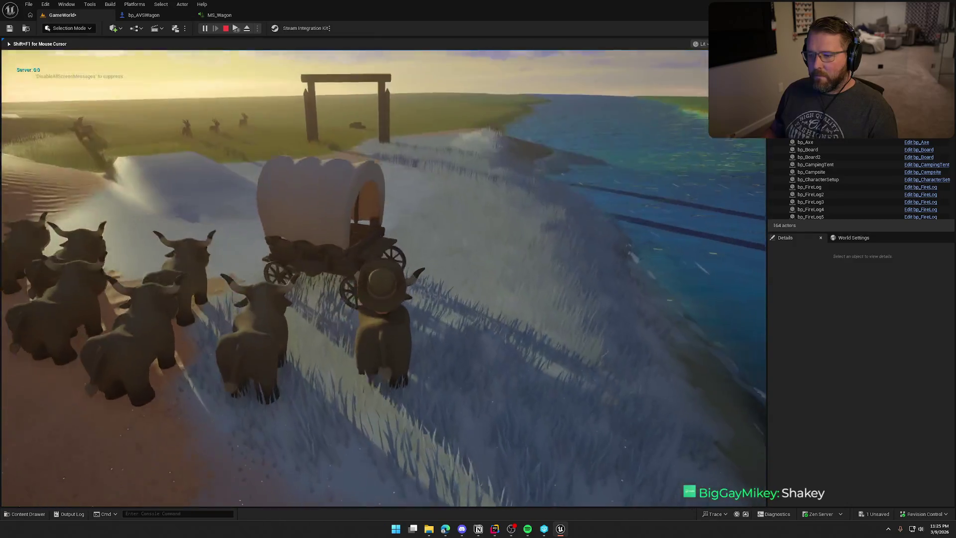
key(w)
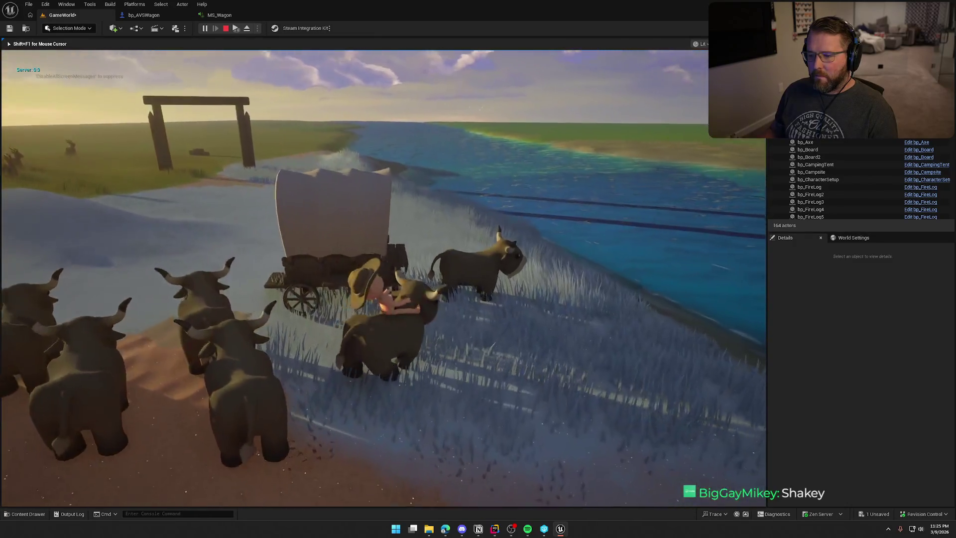
key(e)
key(w)
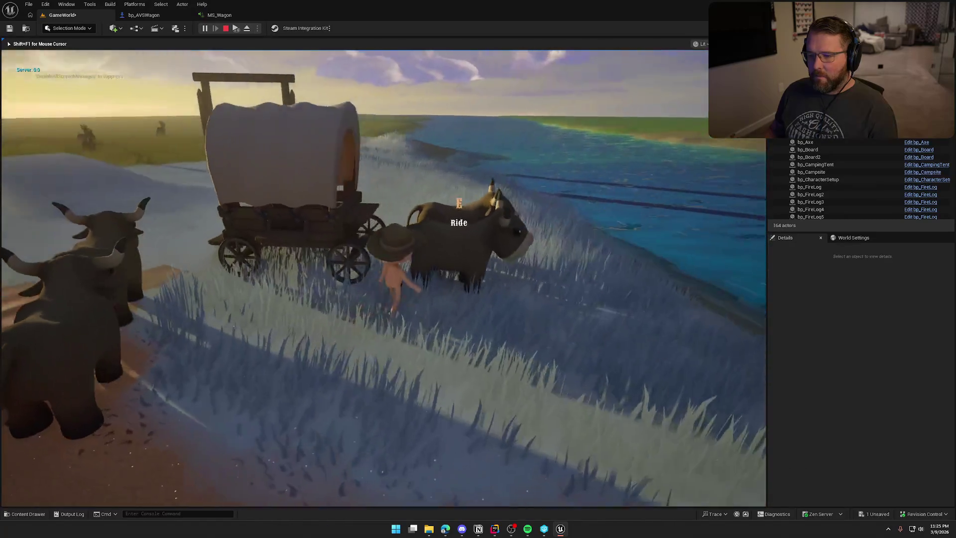
key(e)
key(w)
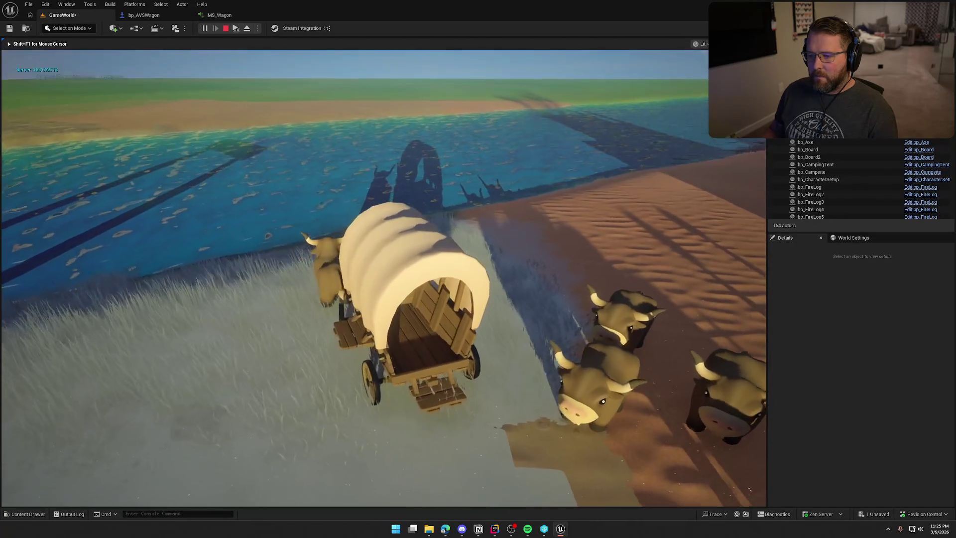
key(d)
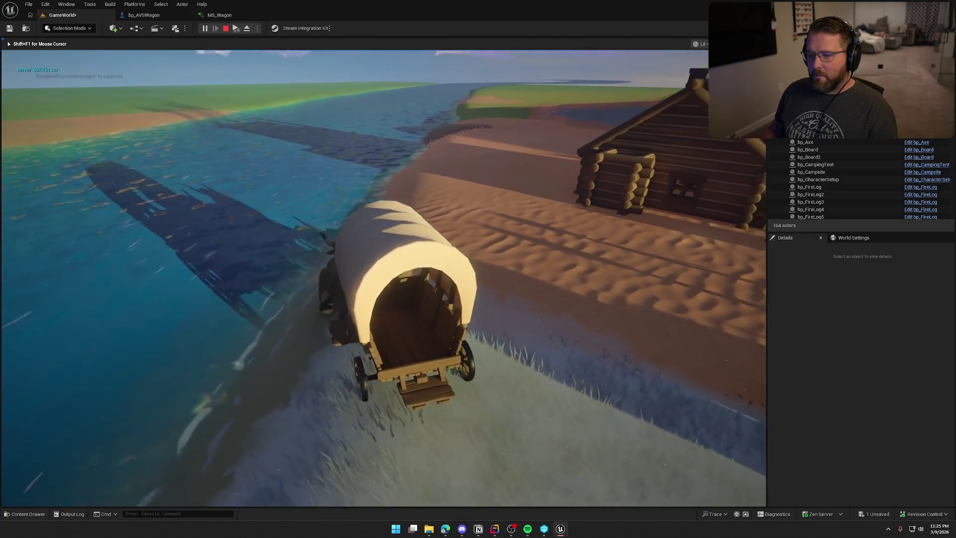
key(w)
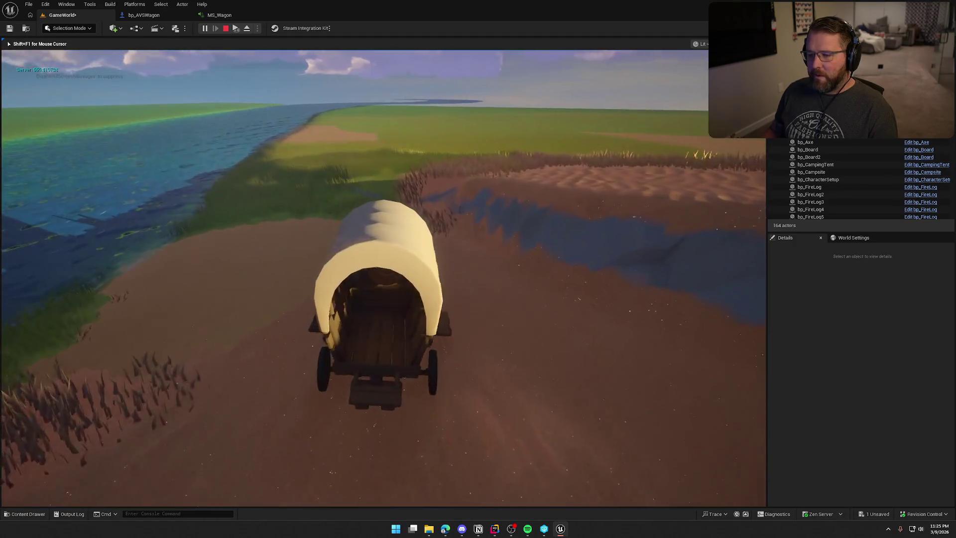
key(a)
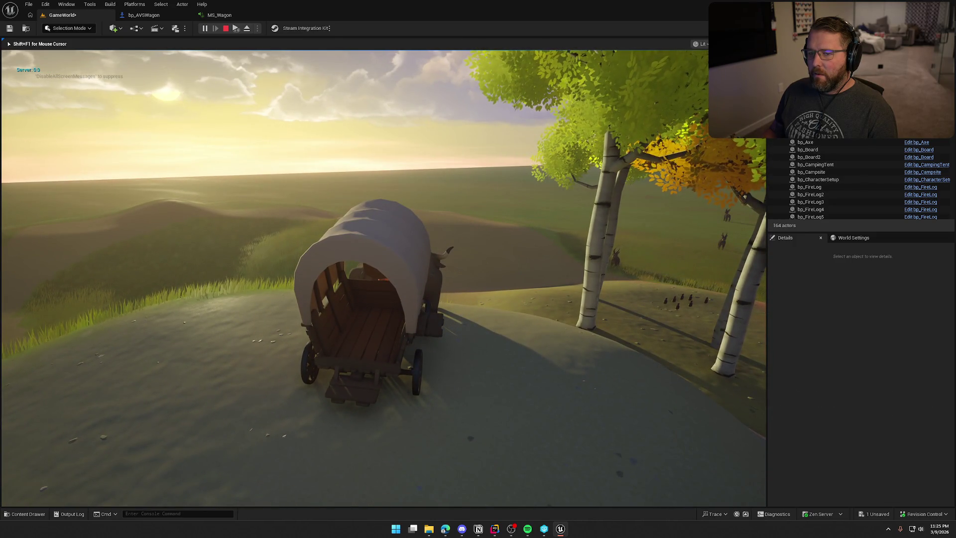
key(Escape)
Step: Orbit the bp_AVSWagon viewport to confirm WagonSounds sits at the wagon's centre, then return to GameWorld
click(219, 15)
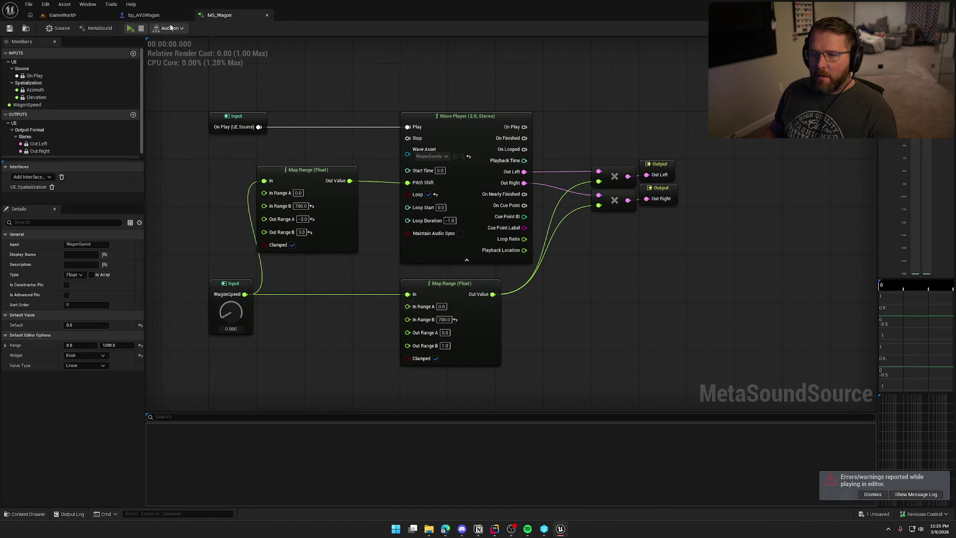
click(147, 17)
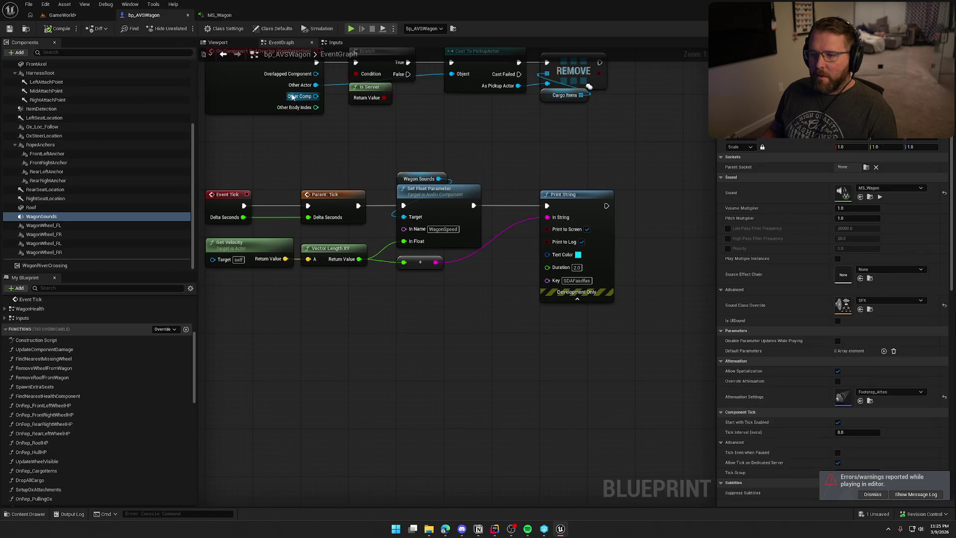
click(219, 42)
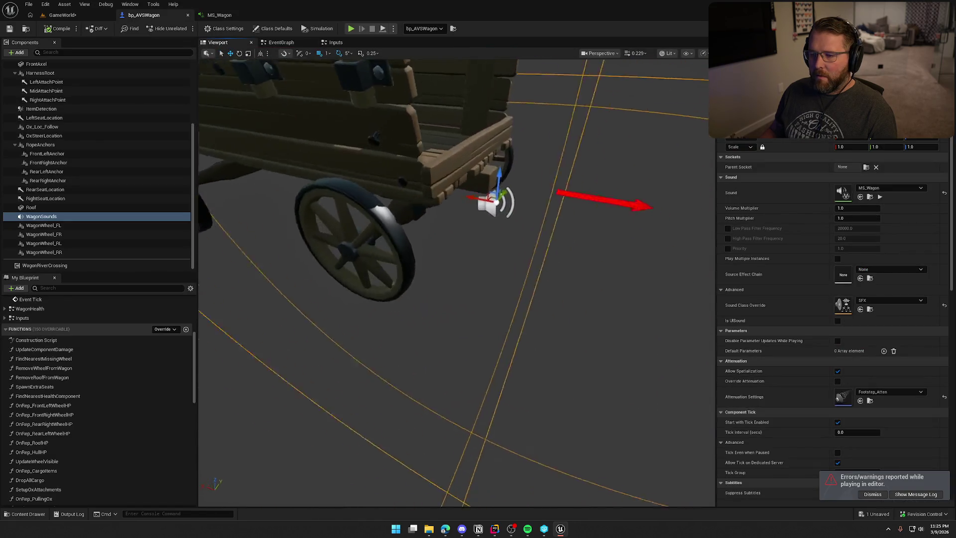
mouse_move(603, 273)
mouse_down()
mouse_move(587, 269)
mouse_move(602, 273)
mouse_up()
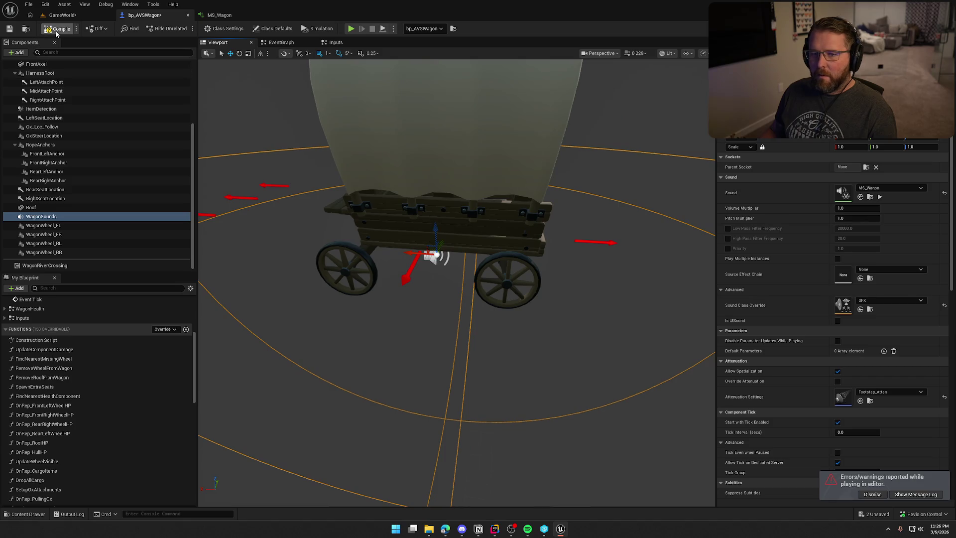
click(67, 16)
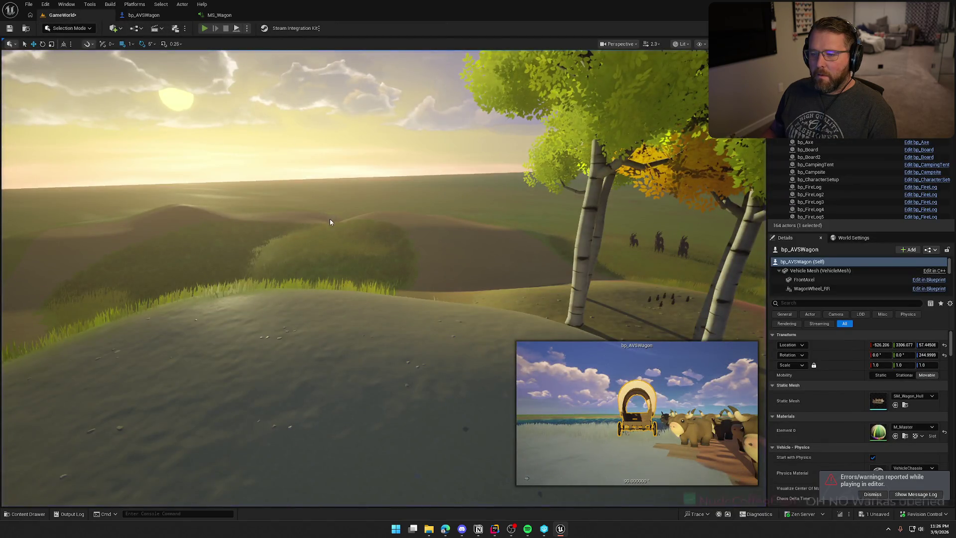
Step: Start a new play-test, press E to mount the wagon, and press E again to dismount beside the ox
key(alt+p)
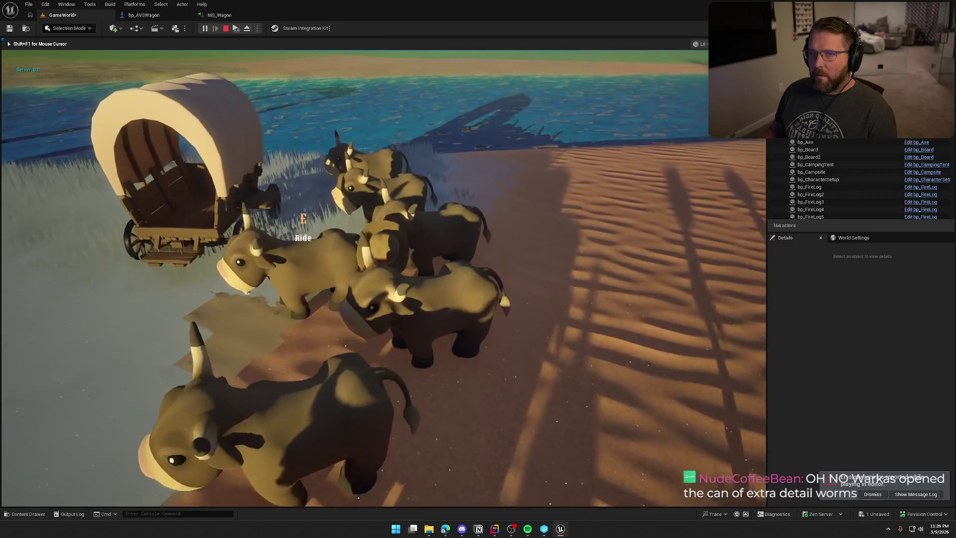
key(e)
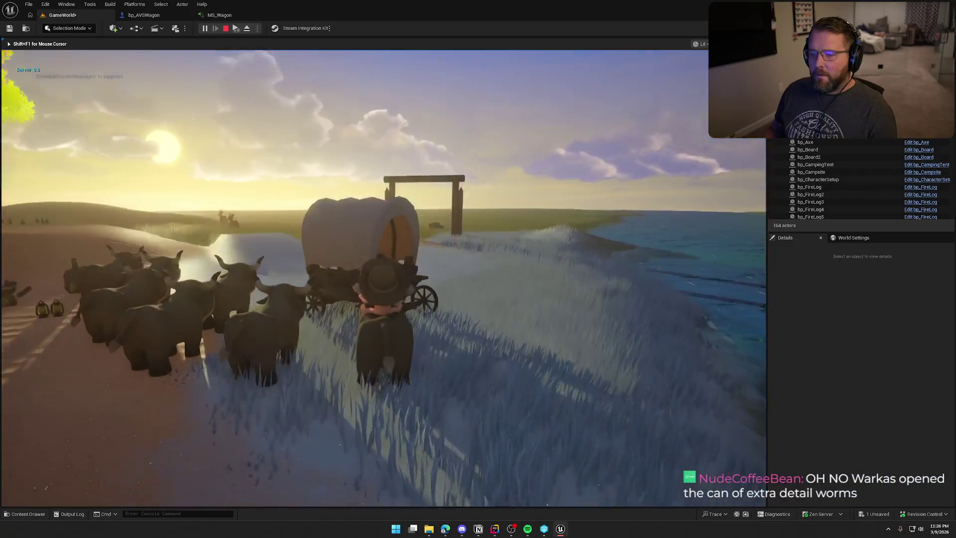
key(e)
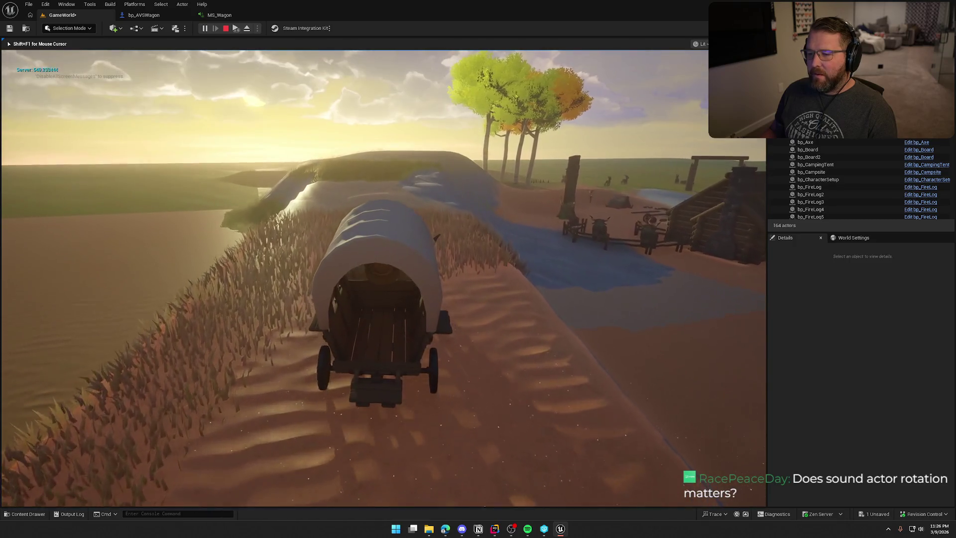
Step: Stop the play session, clear WagonSounds' Footstep_Atten attenuation, and compile and save bp_AVSWagon
key(Escape)
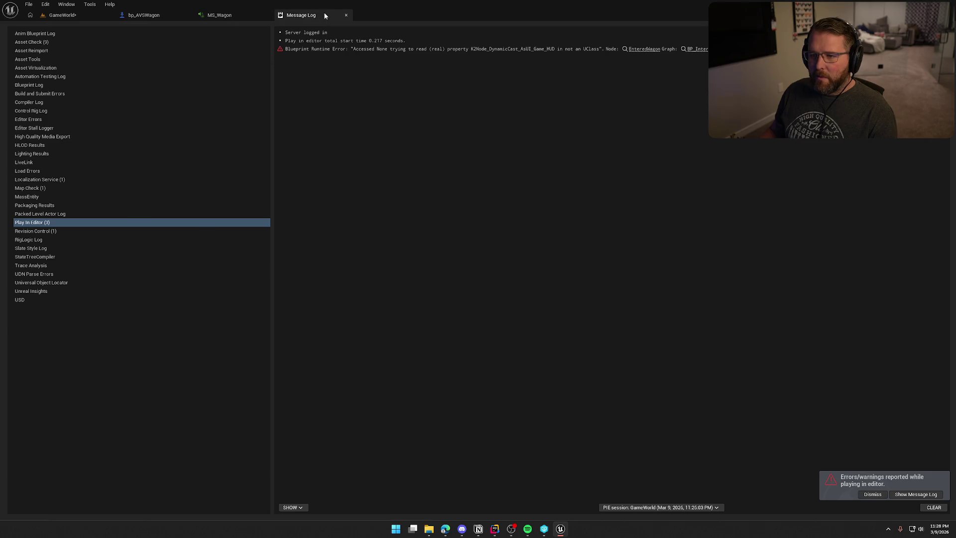
middle_click(324, 16)
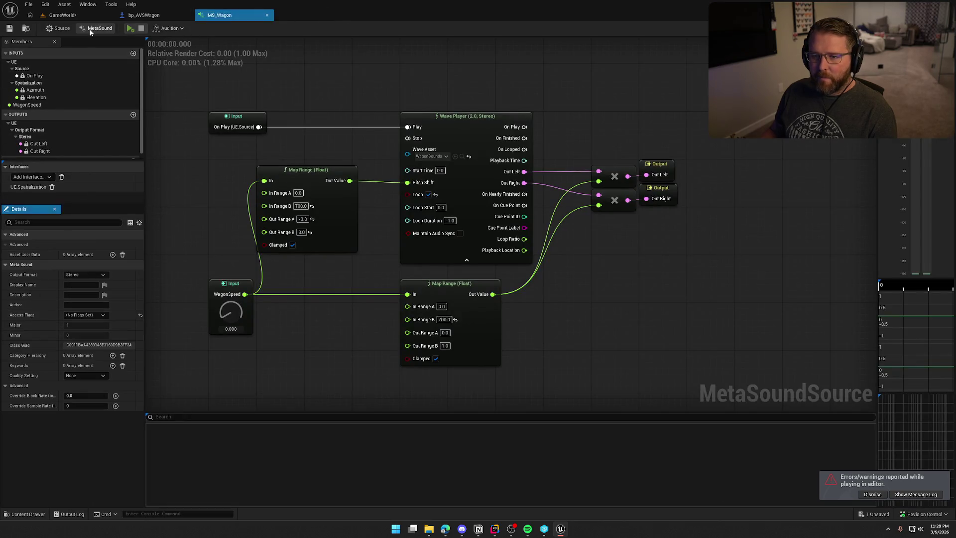
click(57, 28)
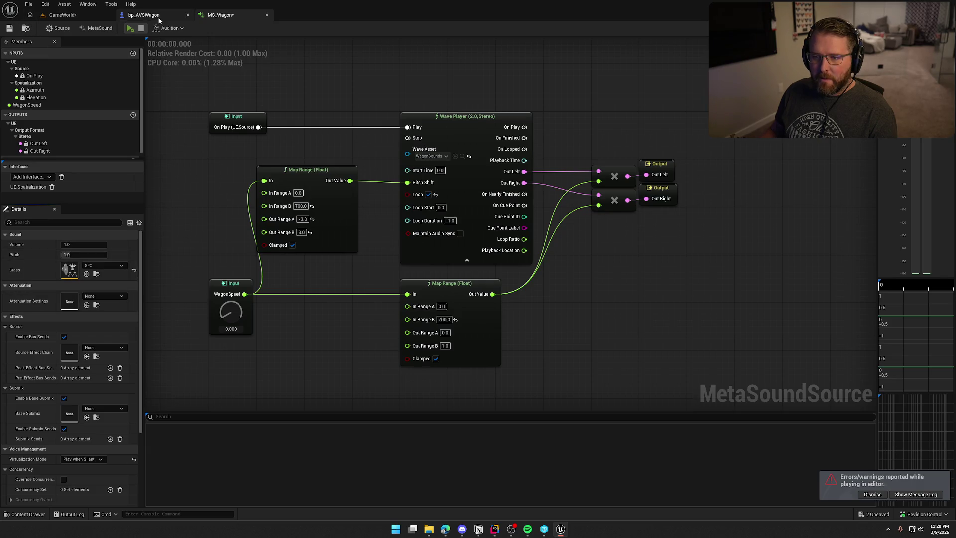
click(143, 15)
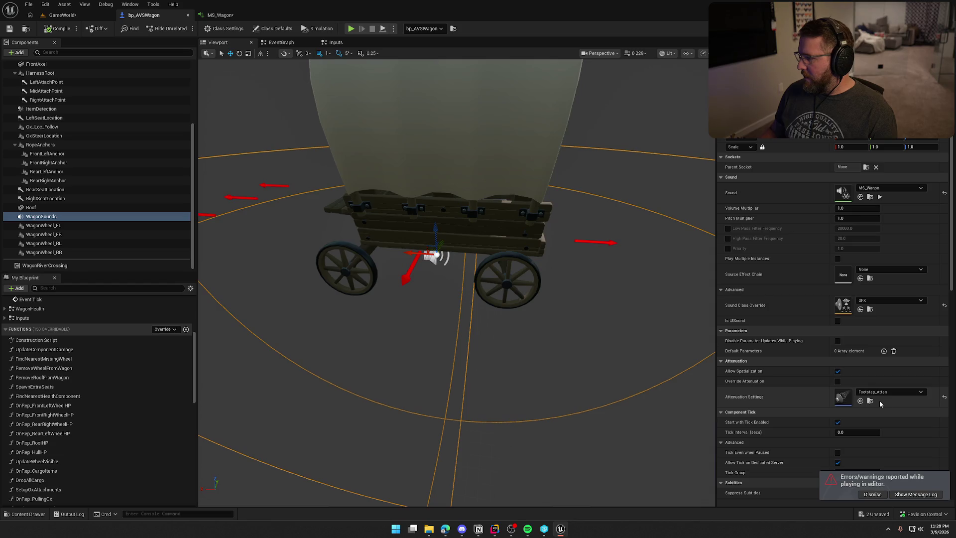
click(944, 398)
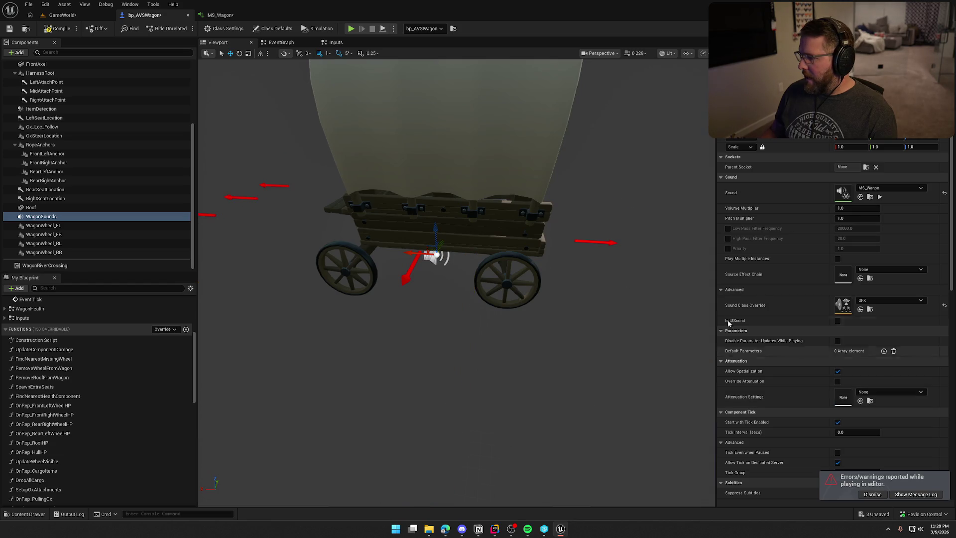
click(58, 30)
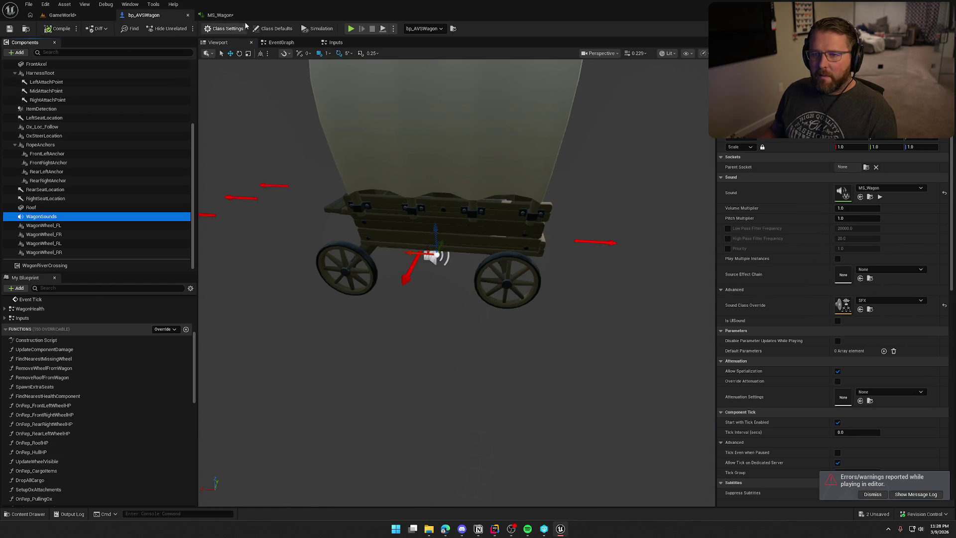
Step: Add the UE.Attenuation interface to MS_Wagon and inspect its new Distance input
click(220, 15)
click(43, 180)
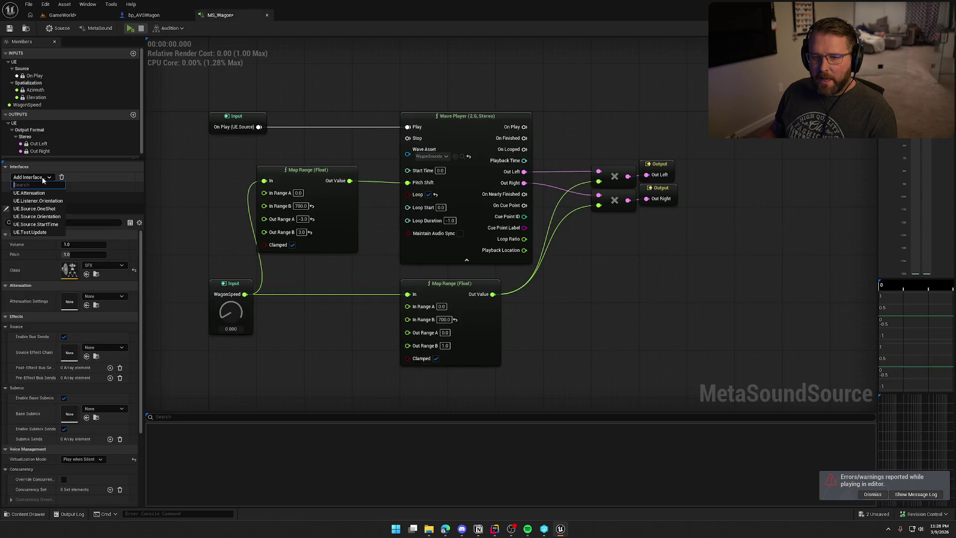
click(44, 194)
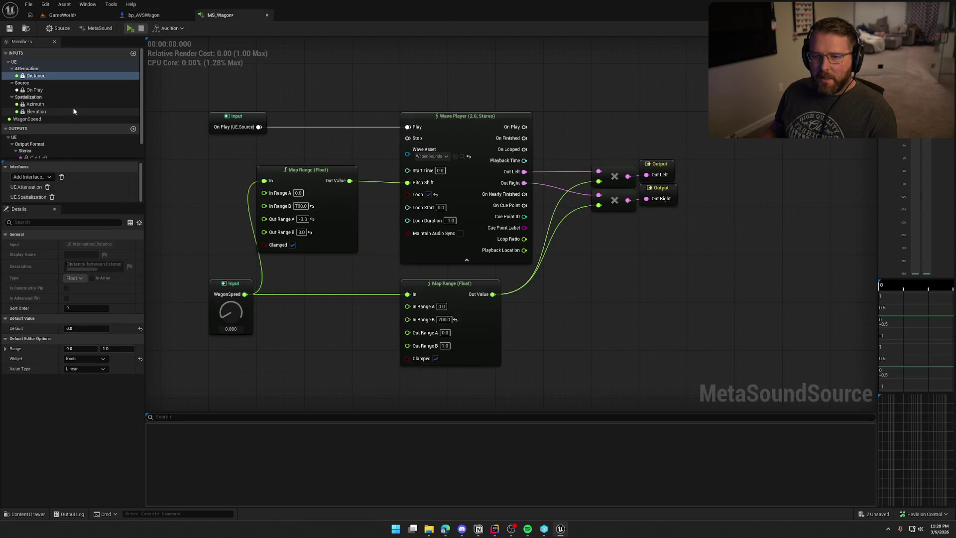
click(52, 76)
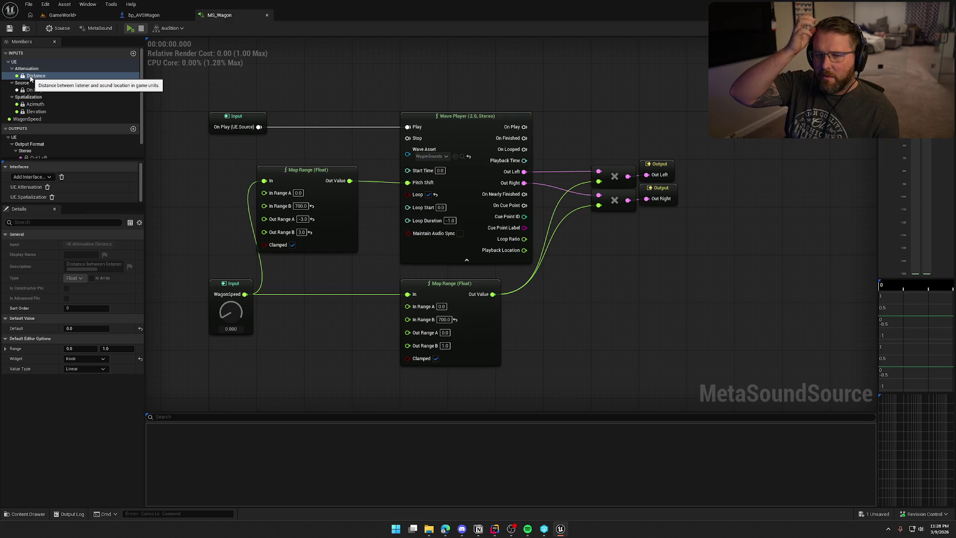
Step: Play-test GameWorld by driving the wagon along the sandy path and shoreline, then close the Message Log
click(61, 15)
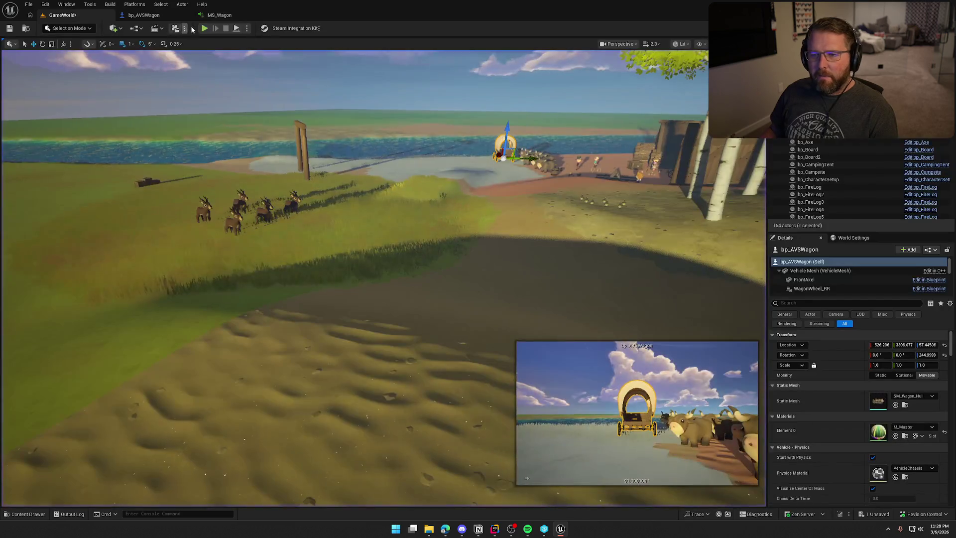
key(alt+p)
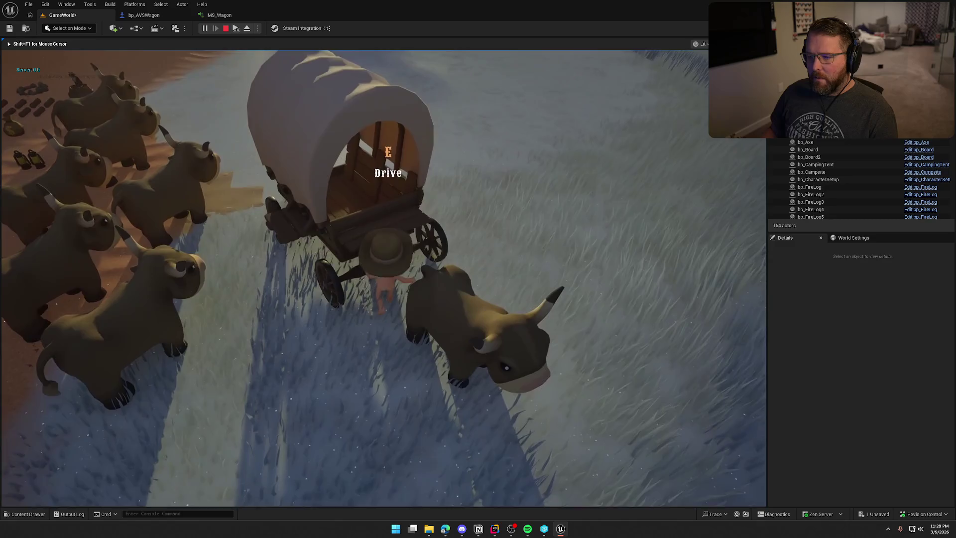
key(e)
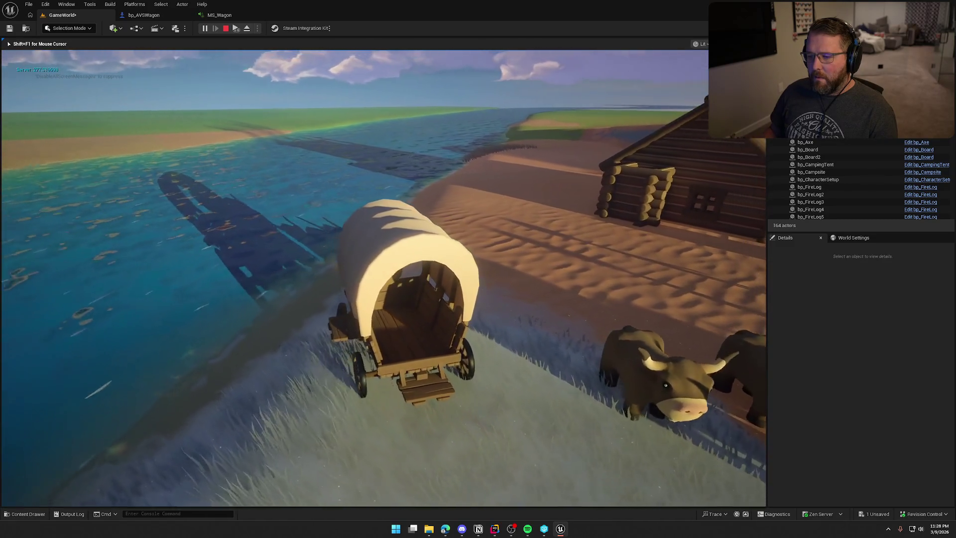
key(w)
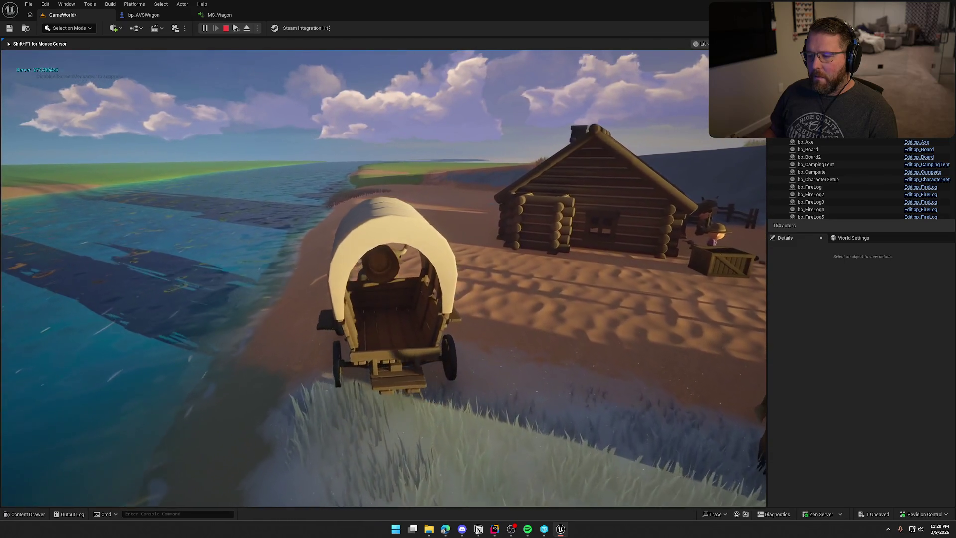
key(w)
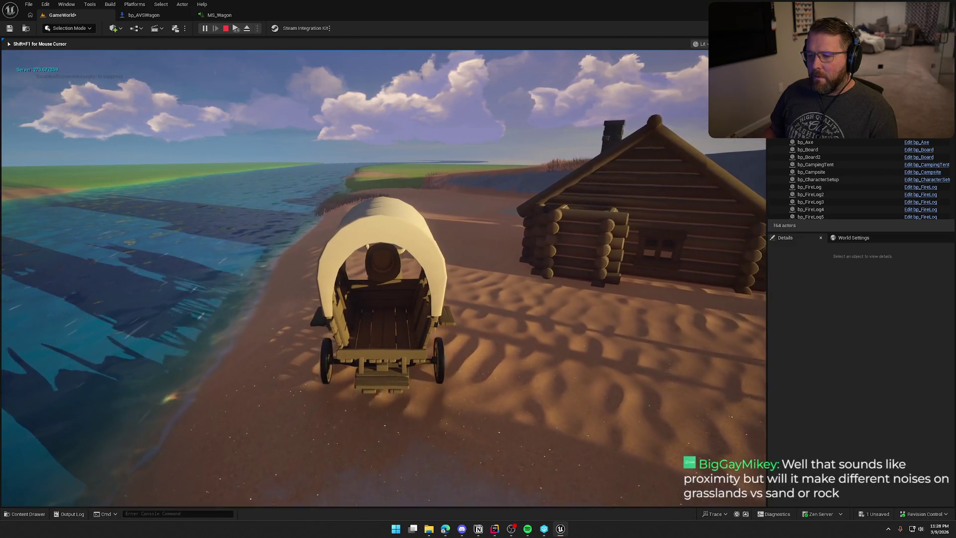
key(a)
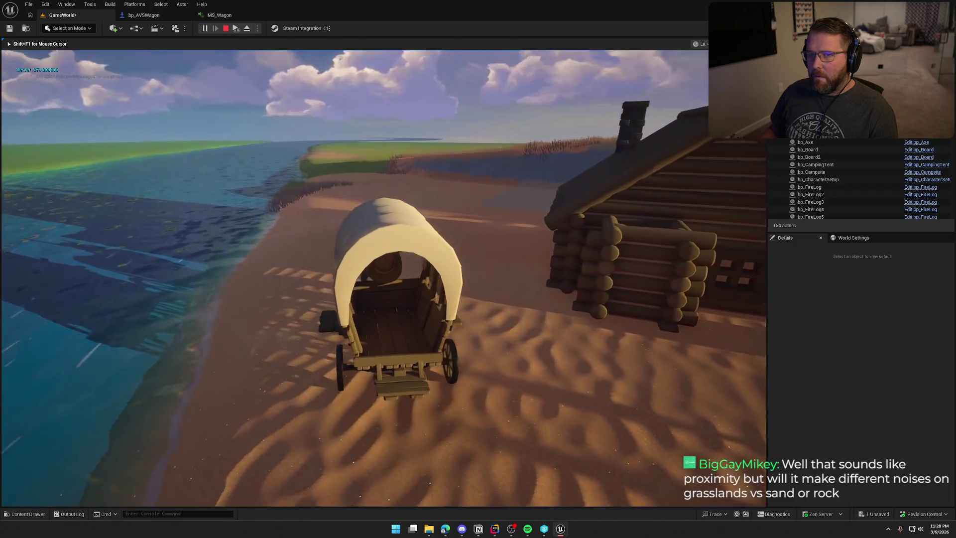
key(w)
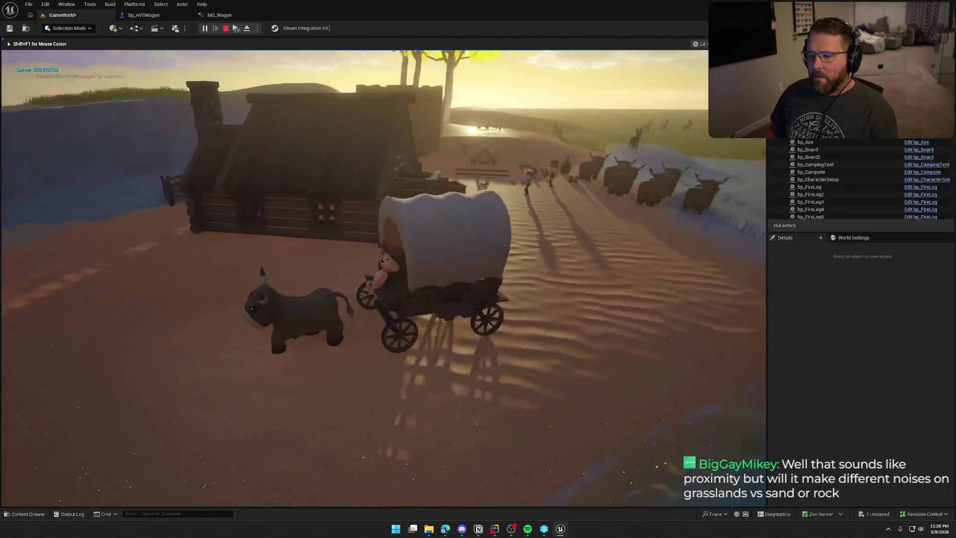
key(w)
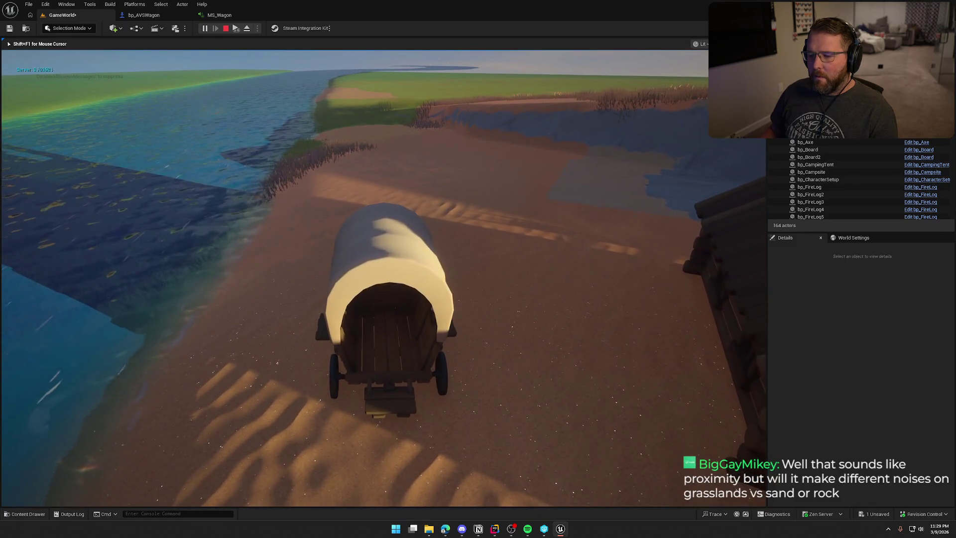
key(Escape)
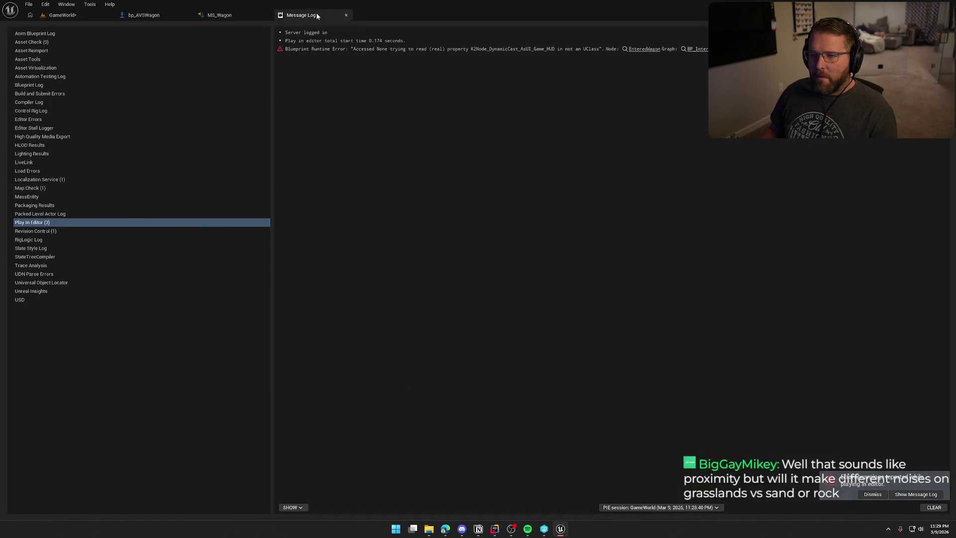
middle_click(316, 16)
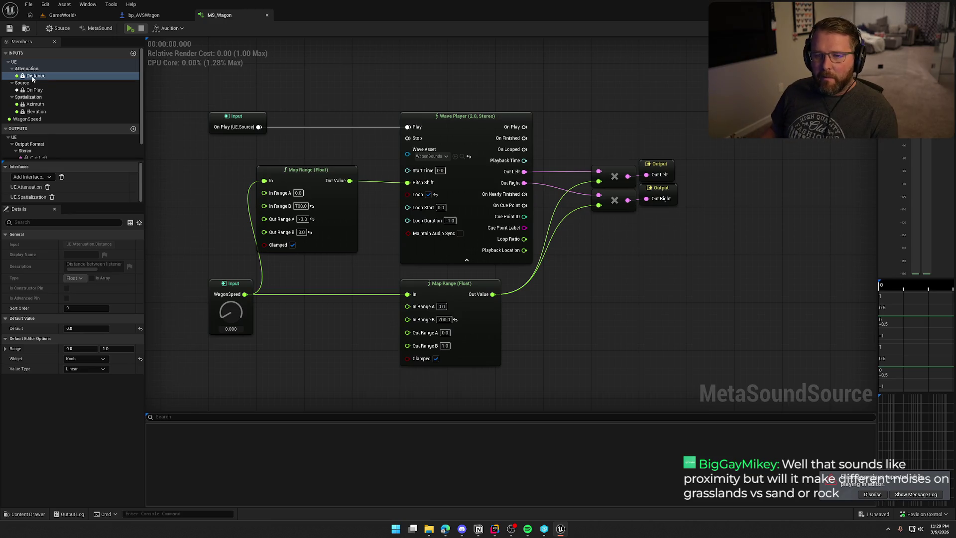
Step: Add the Distance input and a Multiply (Float) after the speed Map Range, feeding both channel multipliers
mouse_move(33, 76)
mouse_down()
mouse_move(379, 115)
mouse_move(587, 116)
mouse_move(536, 60)
mouse_move(542, 223)
mouse_move(505, 289)
mouse_up()
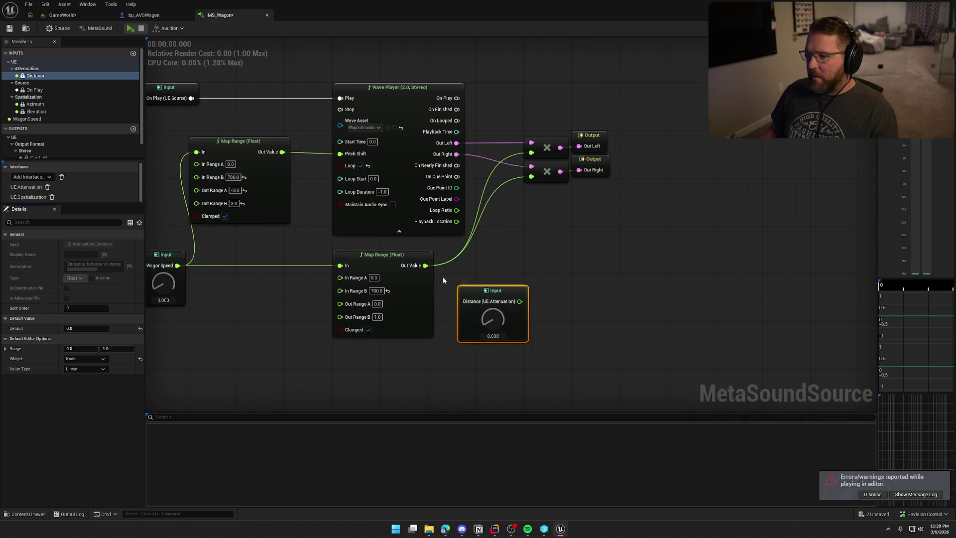
drag(425, 265, 526, 256)
text(*)
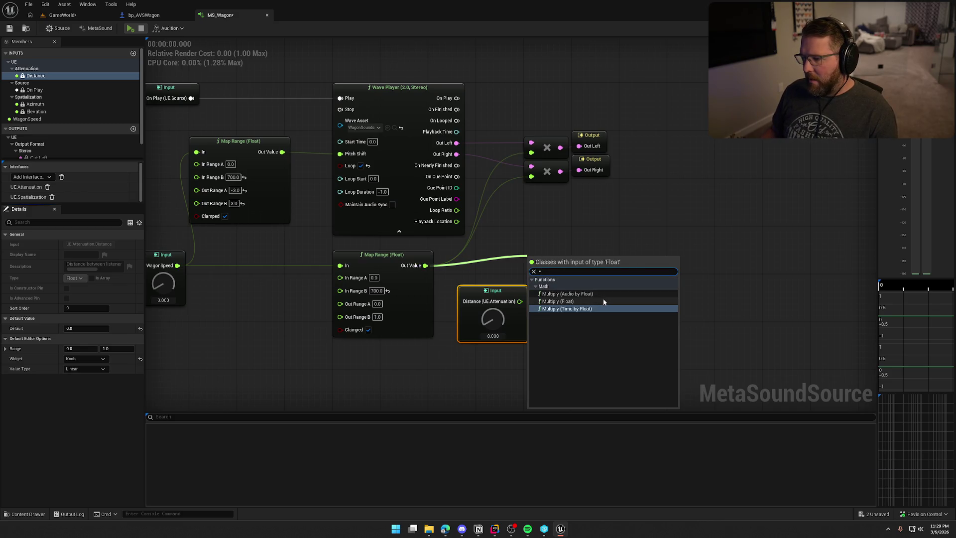
click(577, 301)
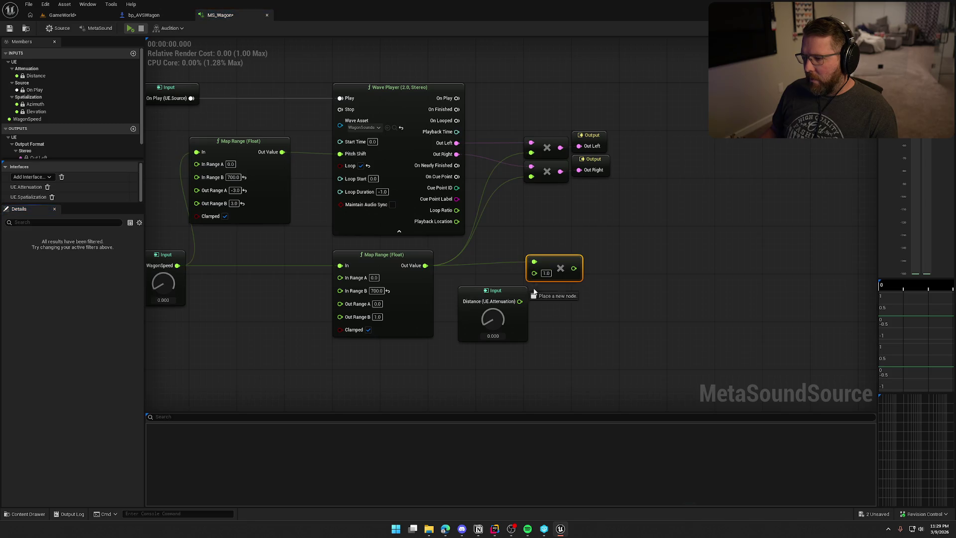
drag(534, 292, 534, 272)
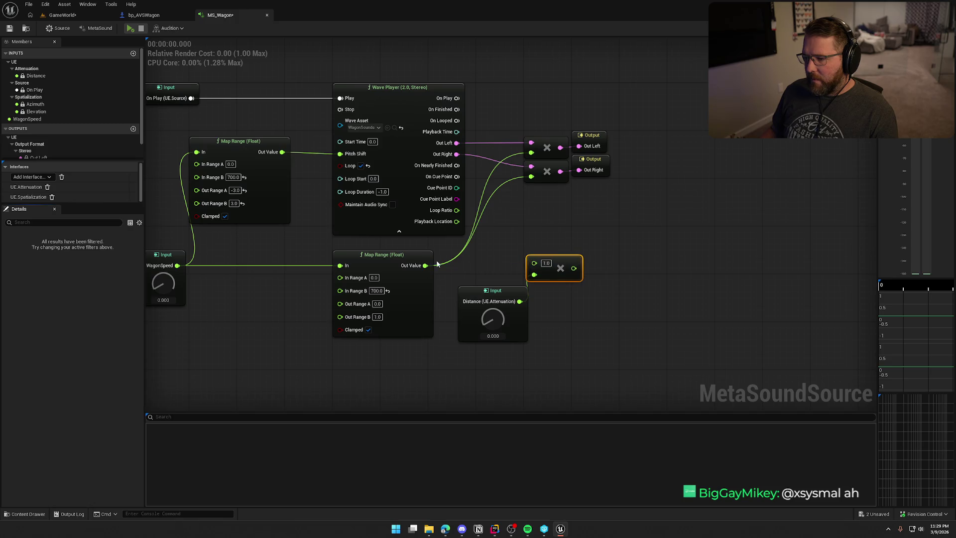
mouse_move(425, 266)
mouse_down()
mouse_move(579, 269)
mouse_move(425, 266)
mouse_up()
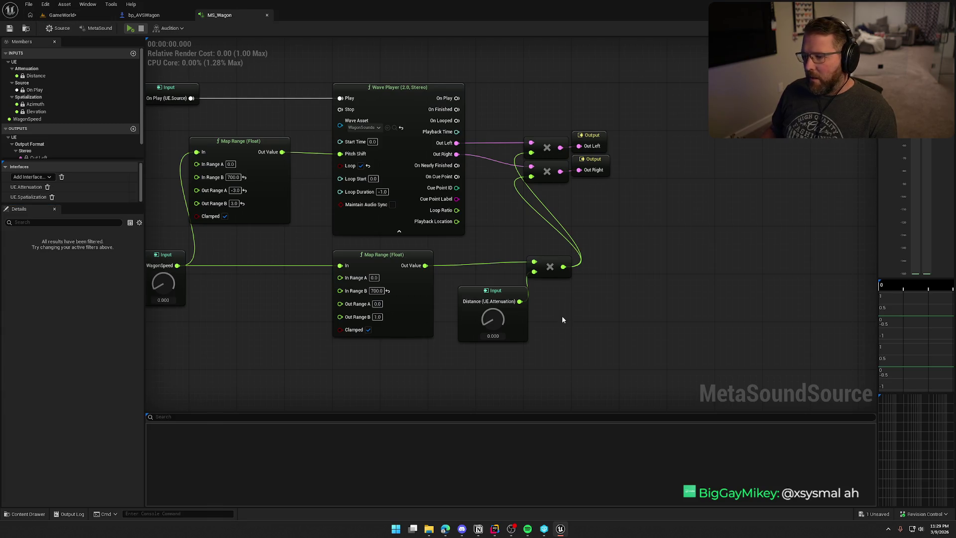
mouse_move(541, 211)
mouse_down()
mouse_move(418, 279)
mouse_move(416, 265)
mouse_move(498, 267)
mouse_up()
Step: Create a Map Range (Float) node for distance and wire its Out Value into the Multiply
text(map)
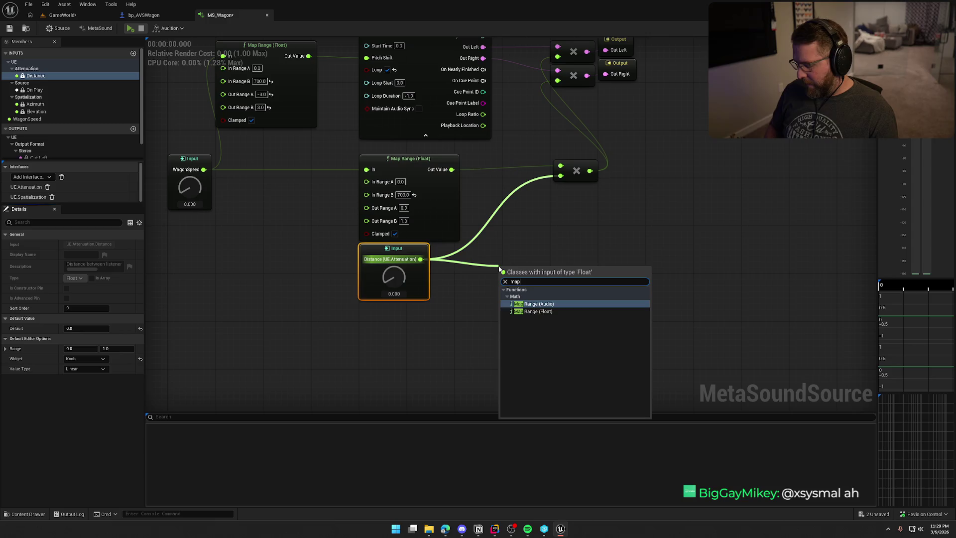
key(Down)
key(Return)
drag(583, 280, 560, 183)
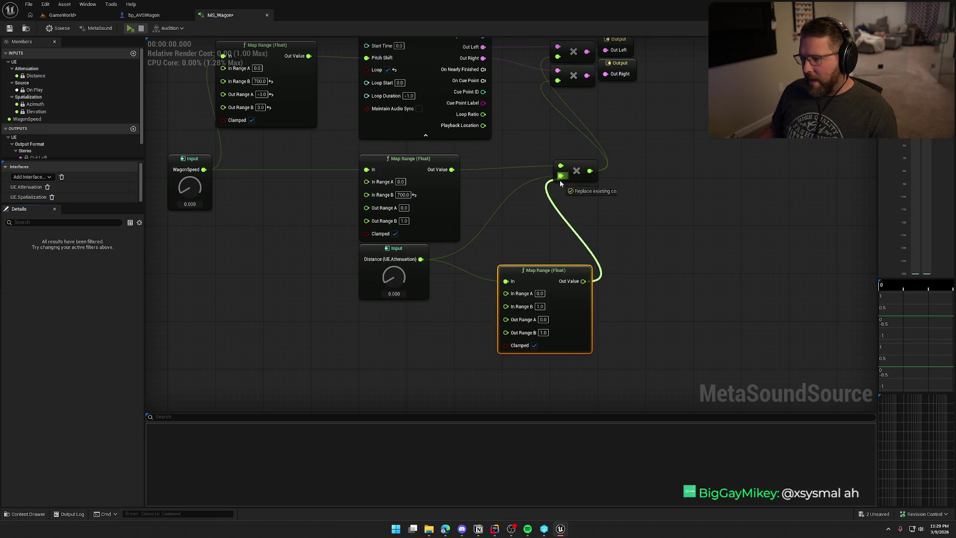
mouse_move(543, 274)
mouse_down()
mouse_move(520, 251)
mouse_move(500, 252)
mouse_up()
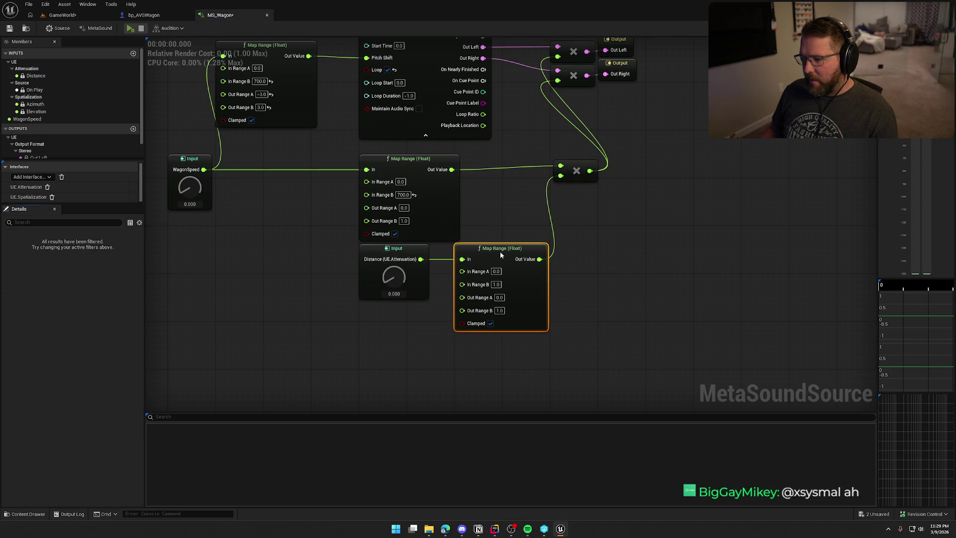
click(506, 219)
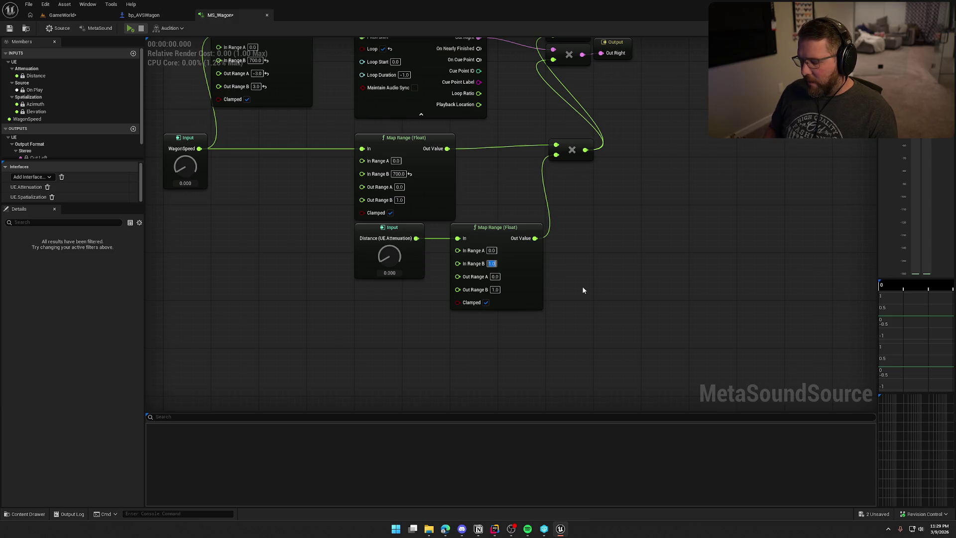
Step: Set the distance Map Range's In Range B to 1500
text(1200)
key(Return)
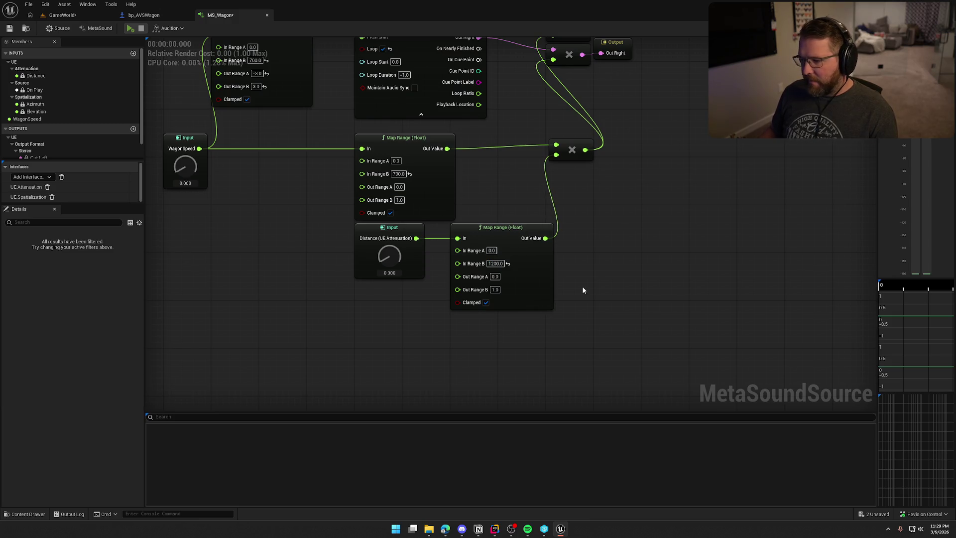
text(15)
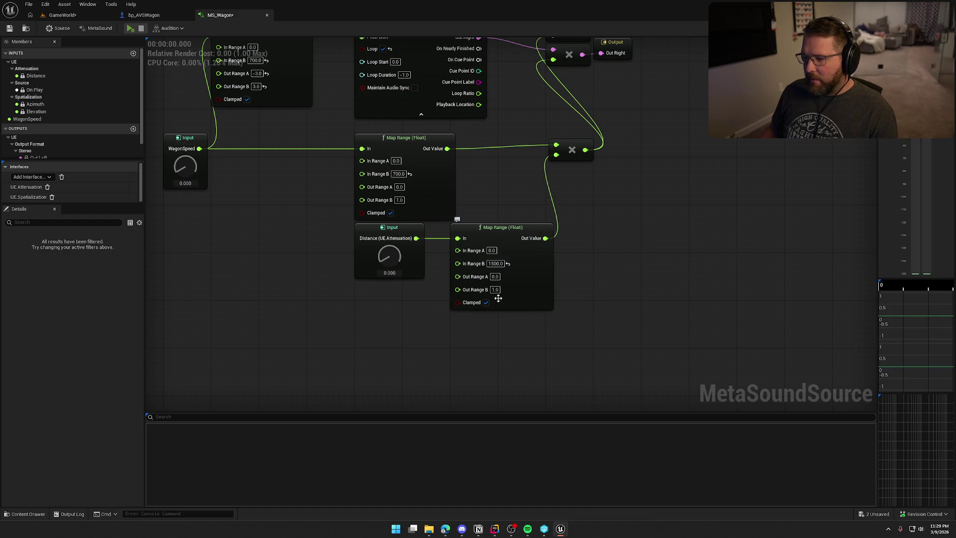
click(571, 149)
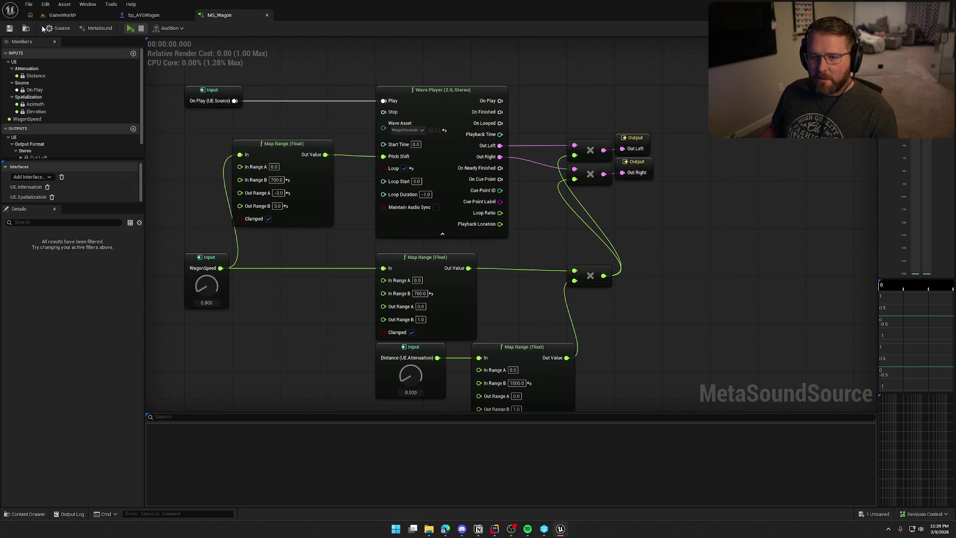
Step: Play-test the level again, then return to MS_Wagon and bring the distance Map Range into view
click(60, 16)
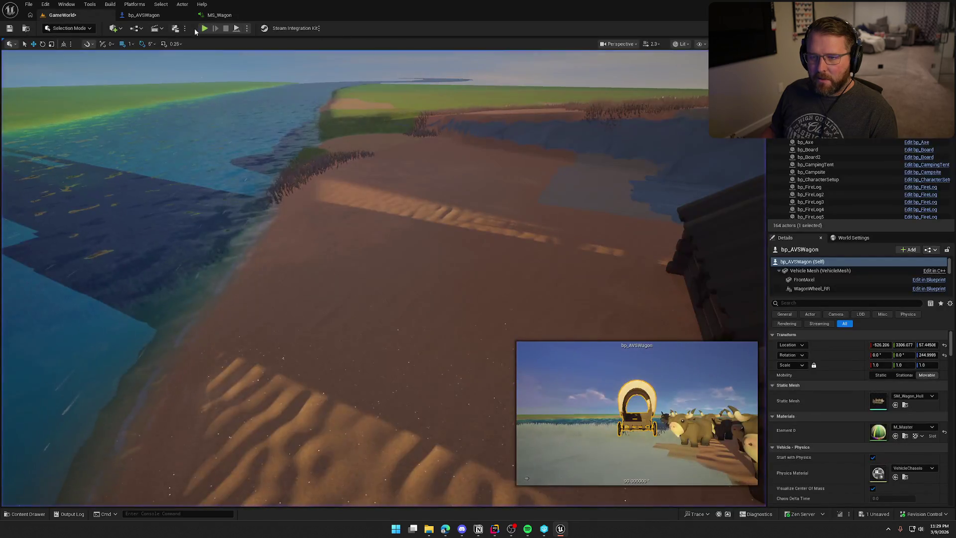
key(alt+p)
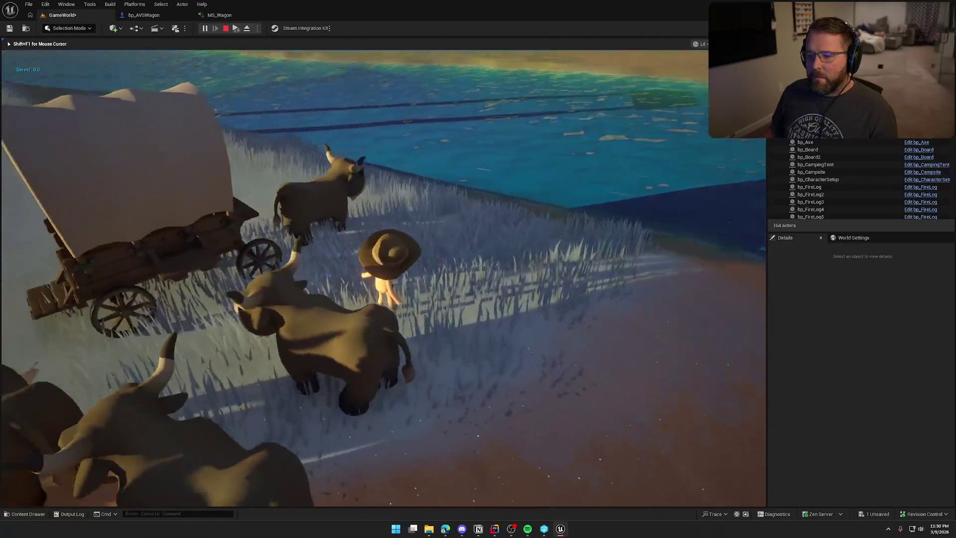
key(e)
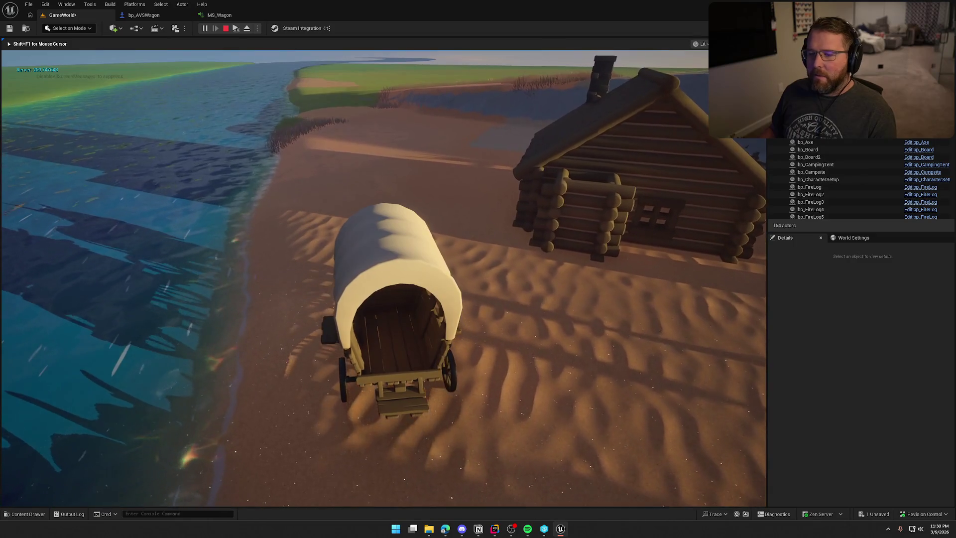
key(Escape)
click(227, 15)
drag(509, 396, 527, 227)
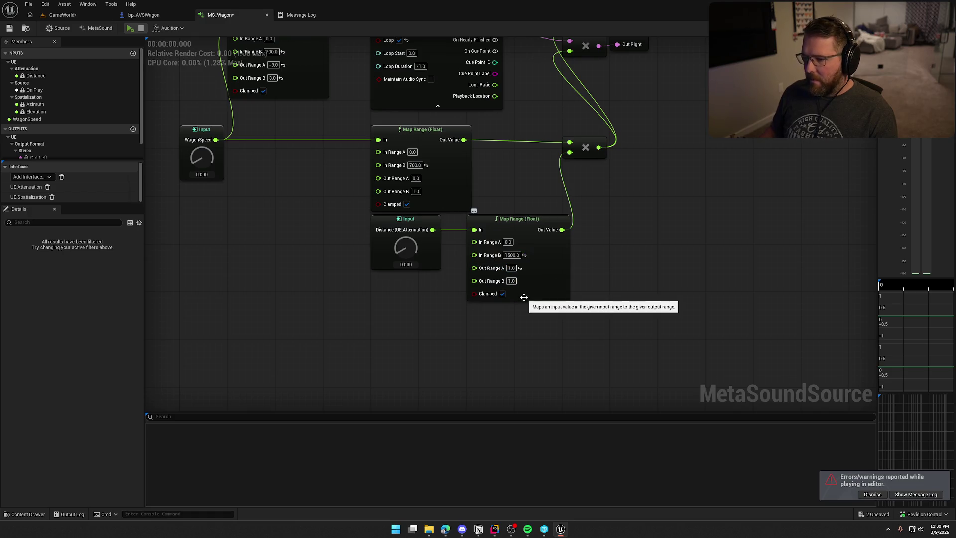
Step: Invert the distance mapping with Out Range B 0.0, then switch back to the GameWorld level
click(523, 297)
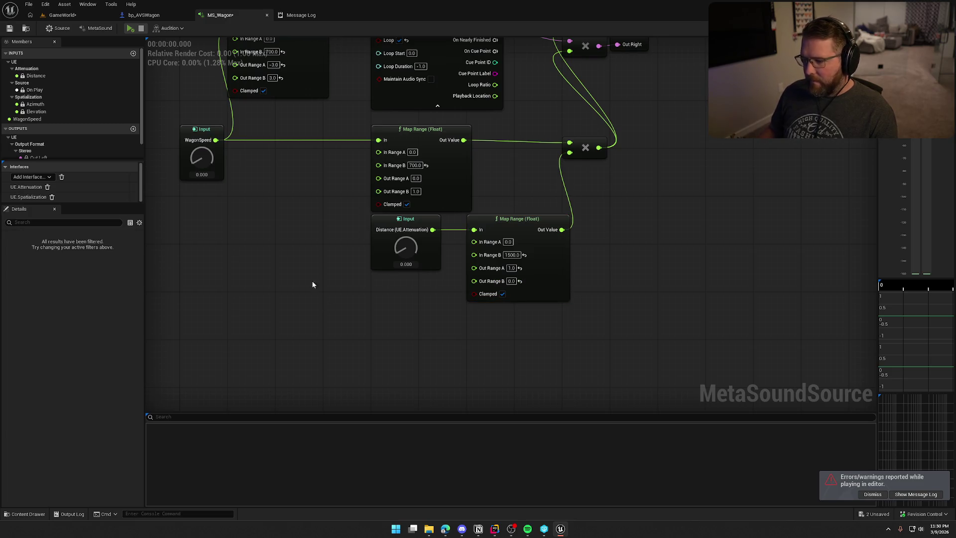
click(50, 28)
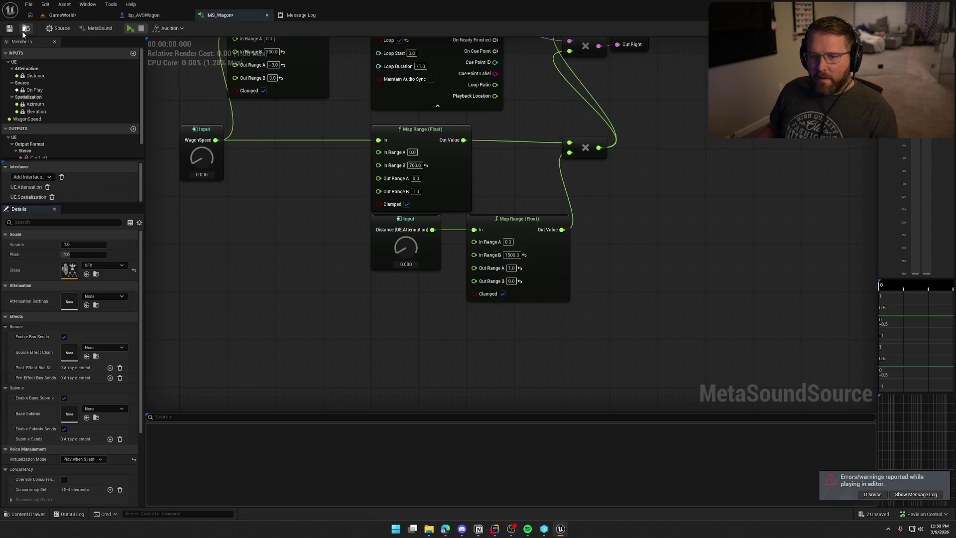
click(63, 15)
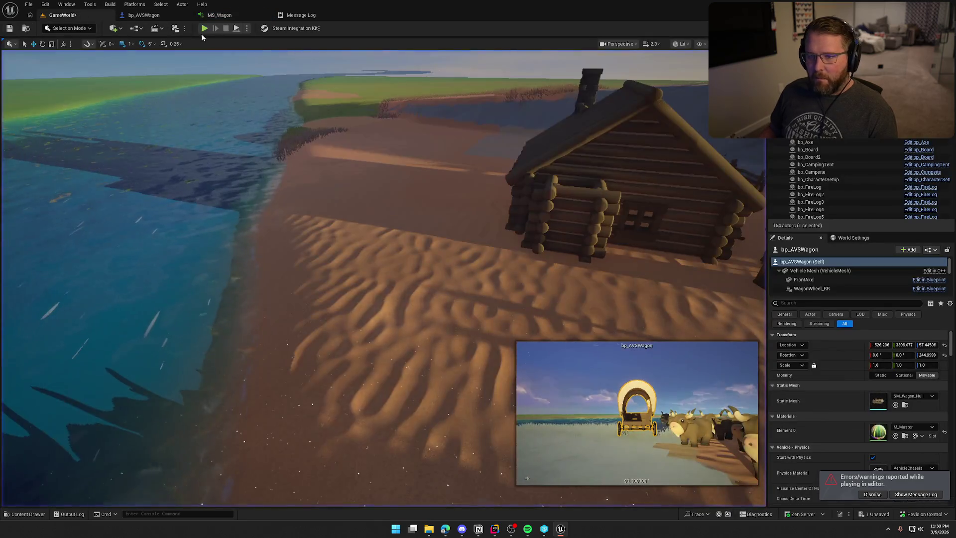
Step: Start a play session and walk the cowboy to the oxen, mounting and dismounting an ox
click(339, 190)
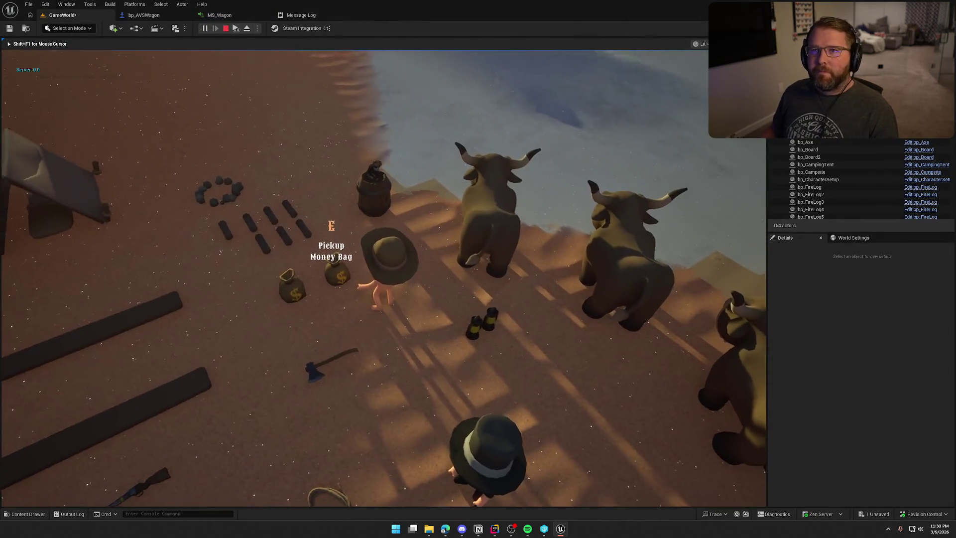
key(w)
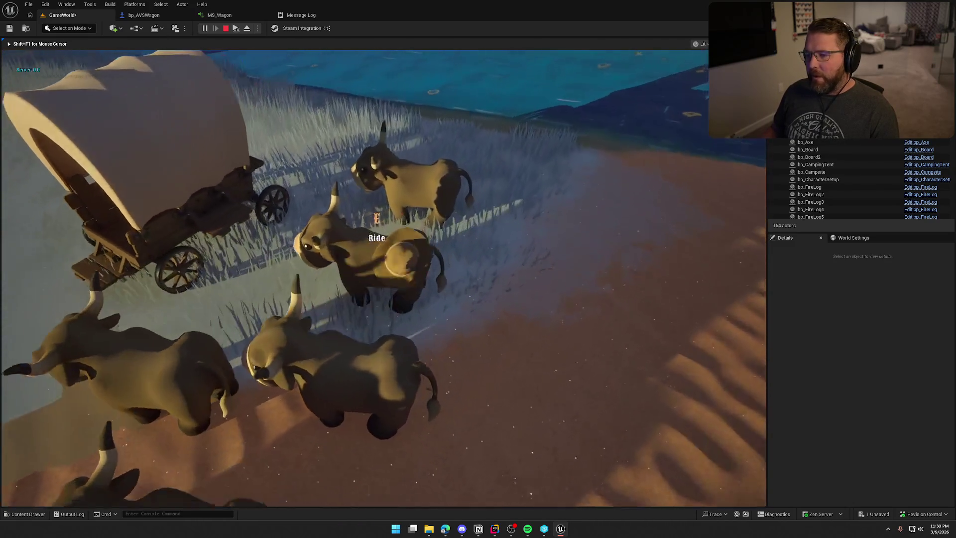
key(e)
key(e)
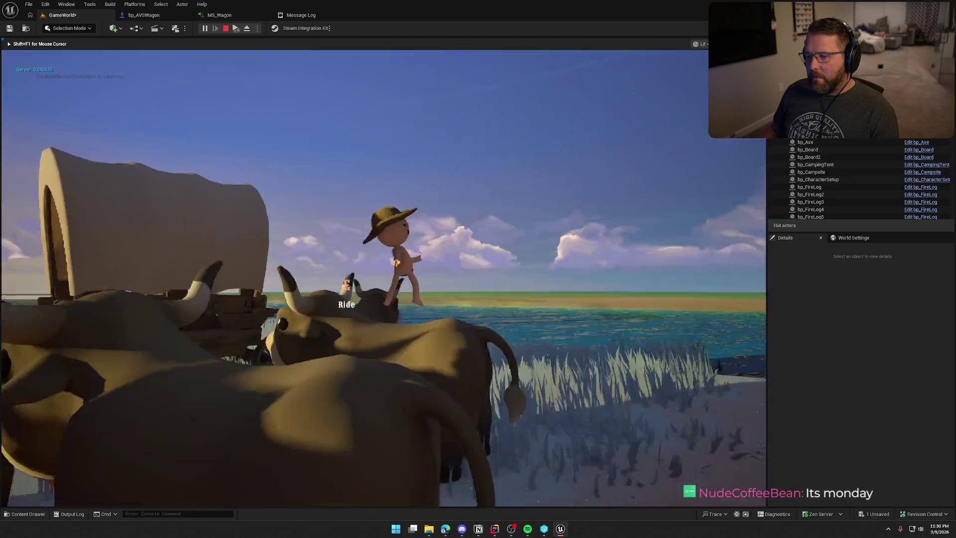
key(e)
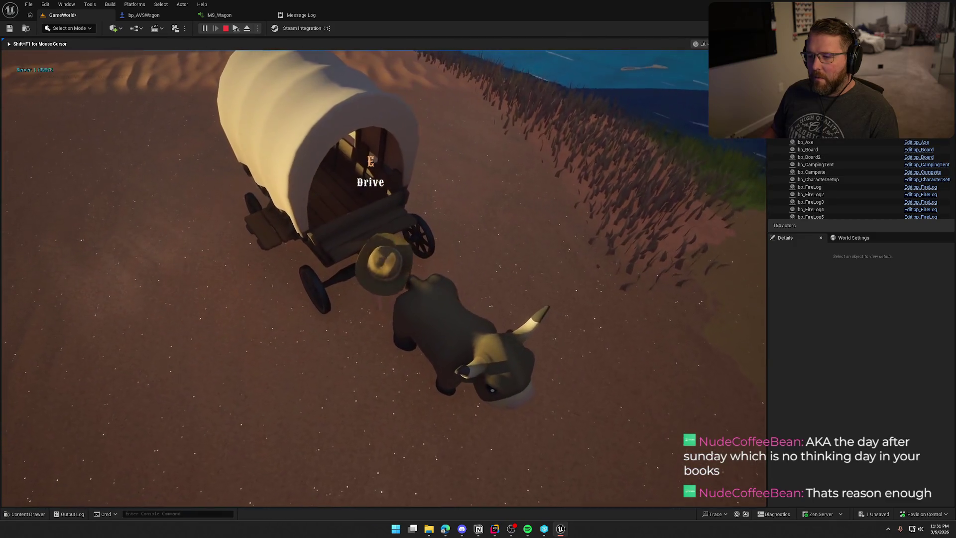
Step: Drive the wagon to test its sound, walk the cowboy across the river, then stop the session
key(e)
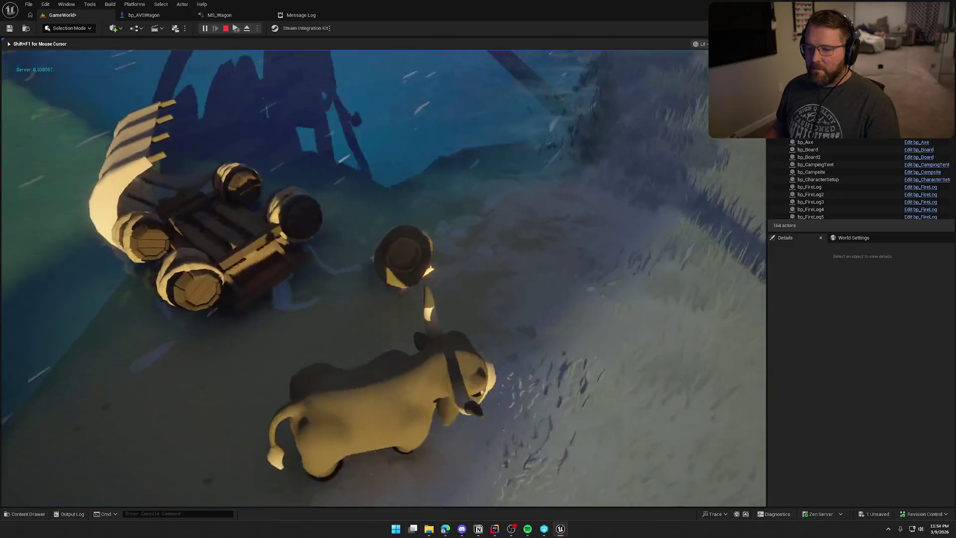
key(w)
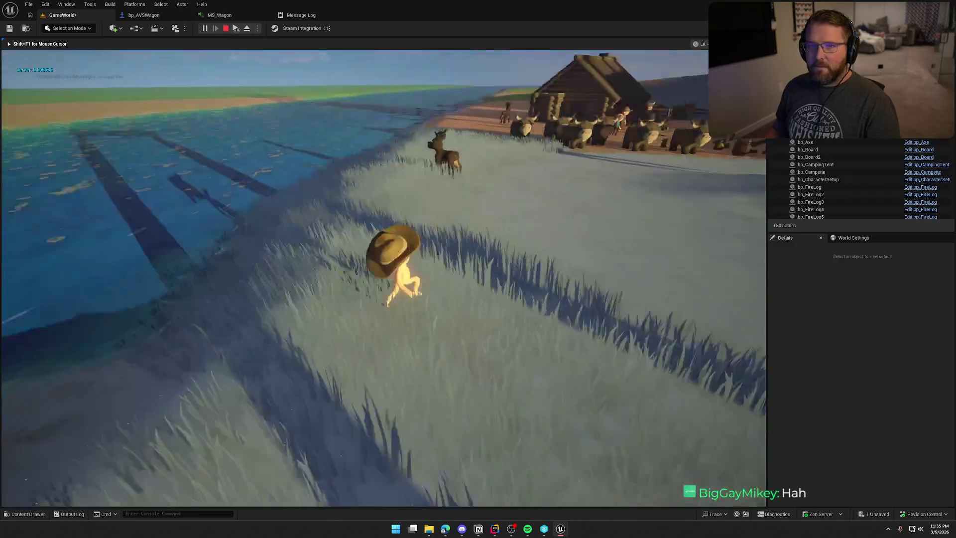
key(s)
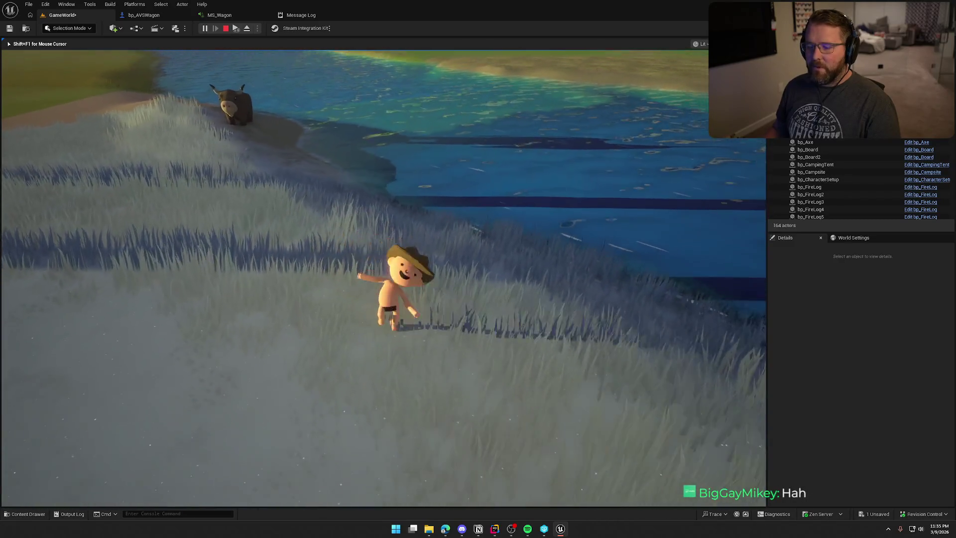
key(w)
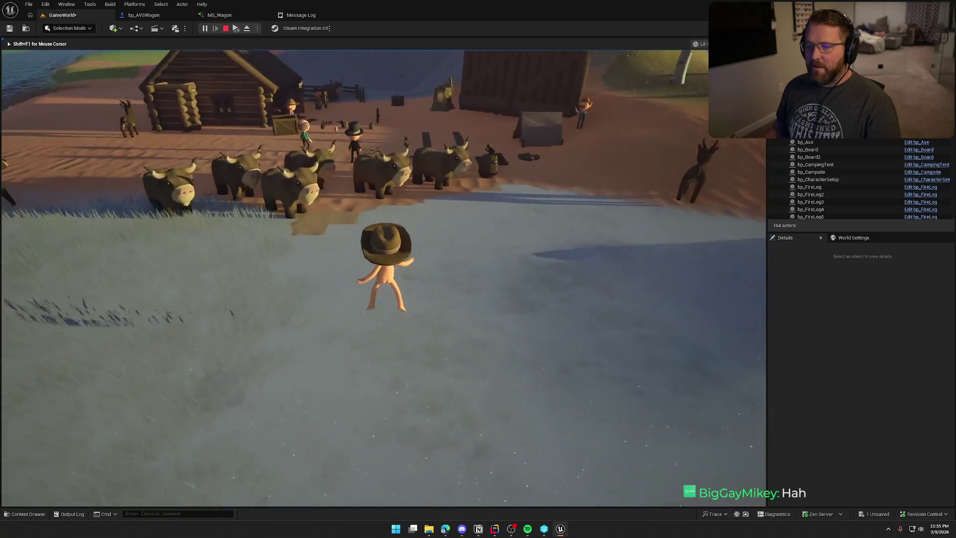
key(Escape)
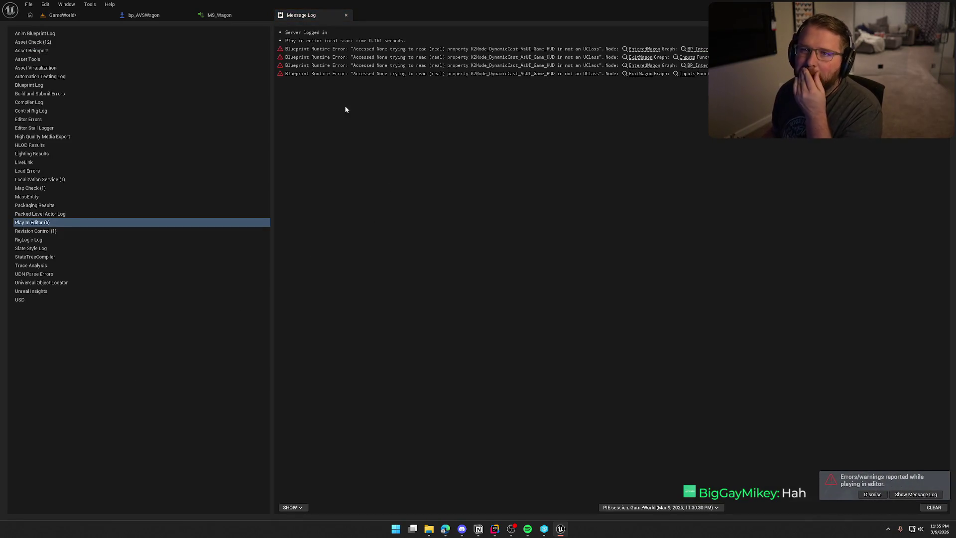
Step: Back in MS_Wagon, zoom out and move the pitch Map Range node down and left beside WagonSpeed
click(246, 15)
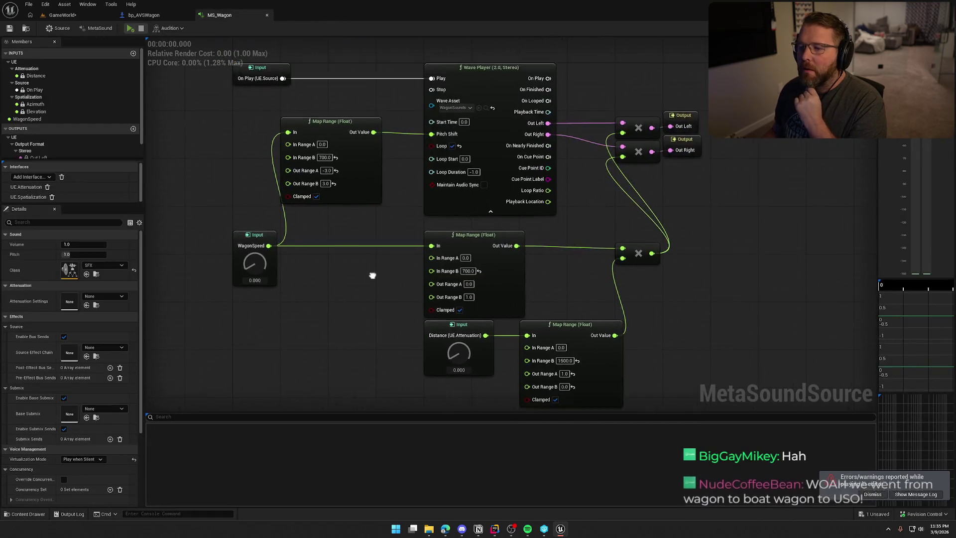
scroll(372, 270, down, 1)
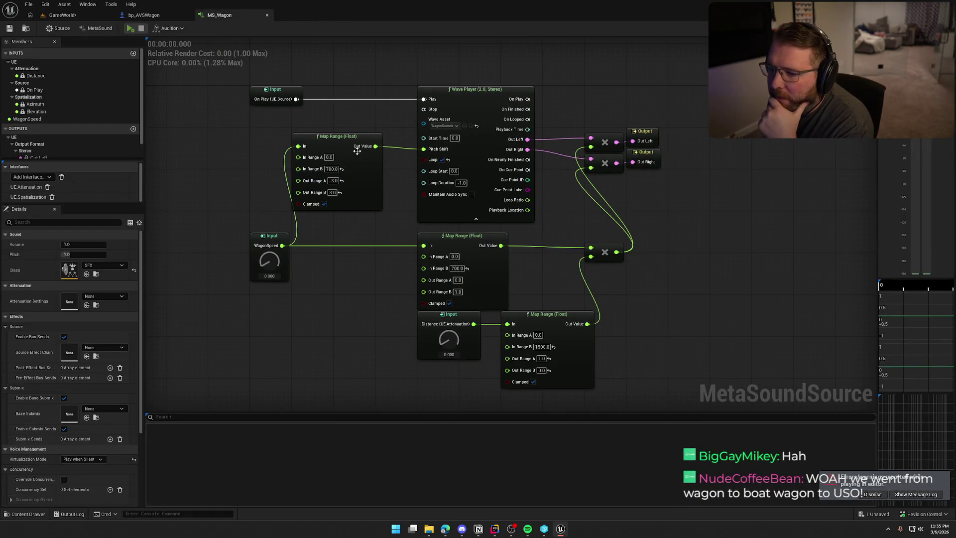
mouse_move(346, 149)
mouse_down()
mouse_move(347, 189)
mouse_move(351, 179)
mouse_move(337, 175)
mouse_up()
mouse_move(424, 123)
mouse_down()
mouse_move(313, 135)
mouse_move(248, 119)
mouse_up()
drag(229, 76, 670, 355)
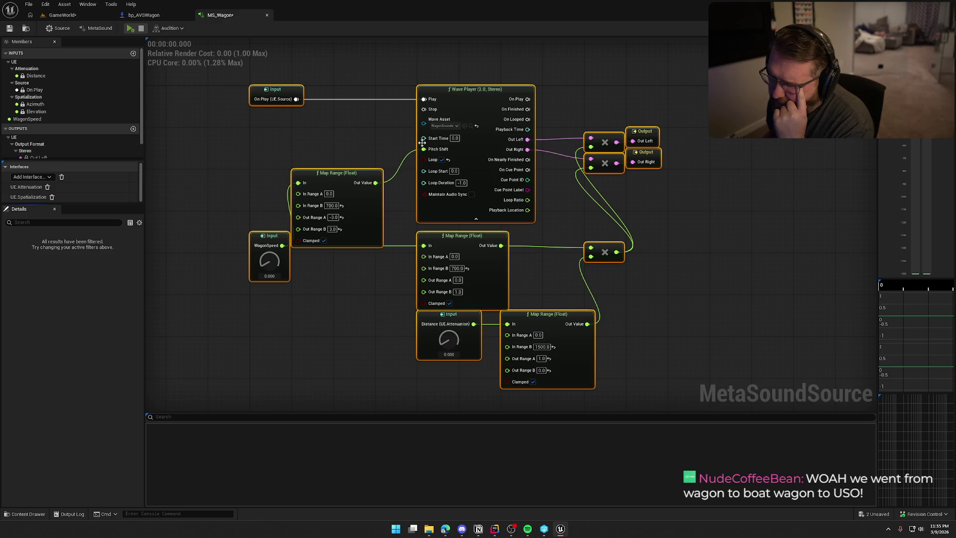
right_click(298, 129)
click(313, 122)
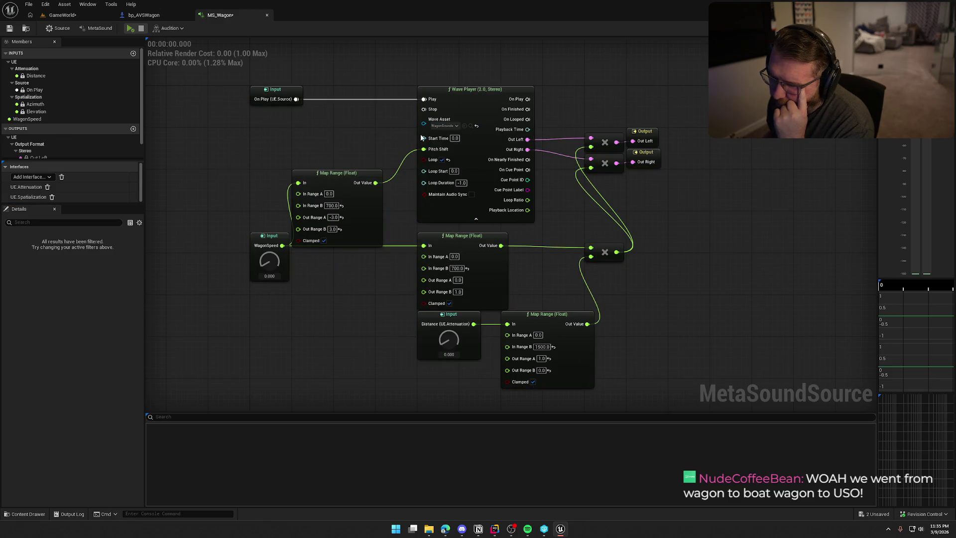
Step: Shift the pitch Map Range toward the Wave Player and recenter the graph view
drag(340, 172, 366, 157)
click(366, 139)
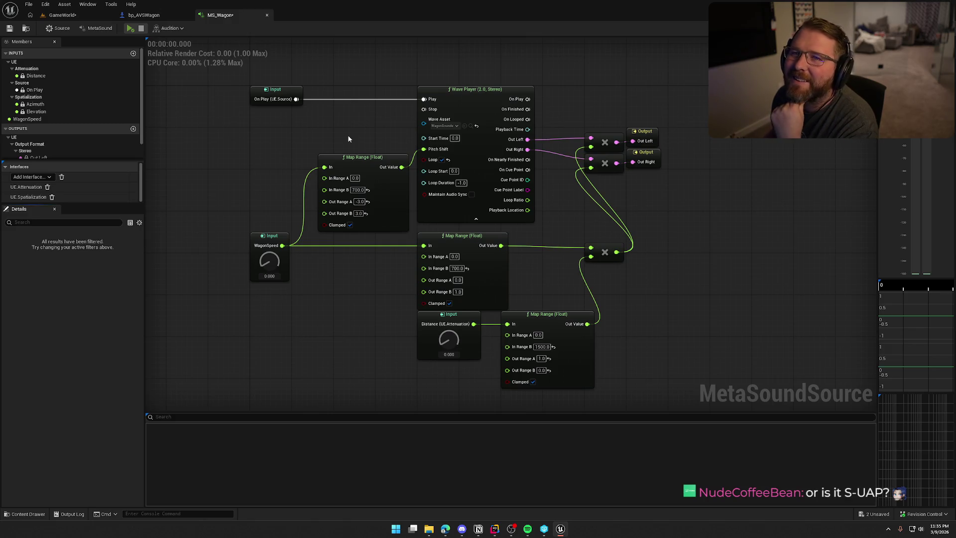
drag(379, 132, 366, 115)
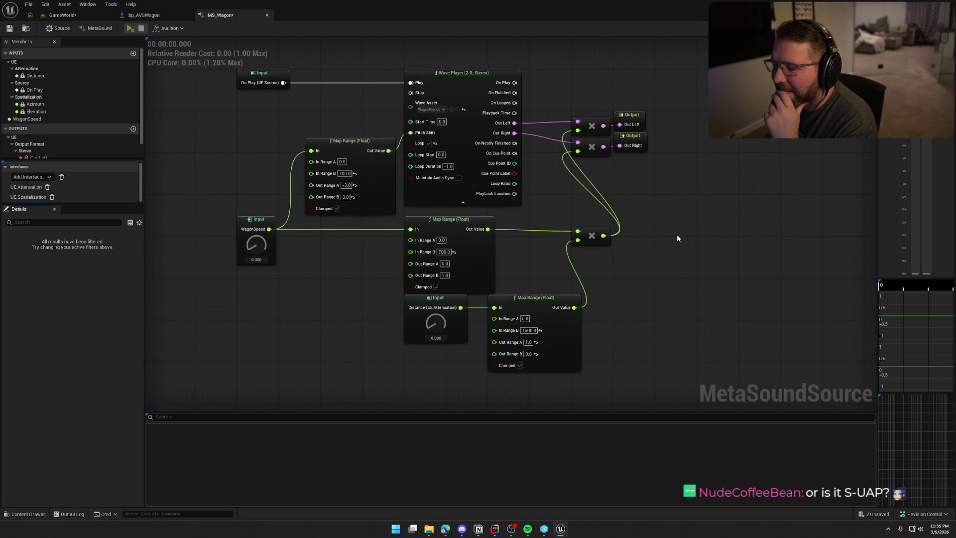
mouse_move(686, 363)
mouse_down()
mouse_move(557, 269)
mouse_move(247, 118)
mouse_up()
click(232, 147)
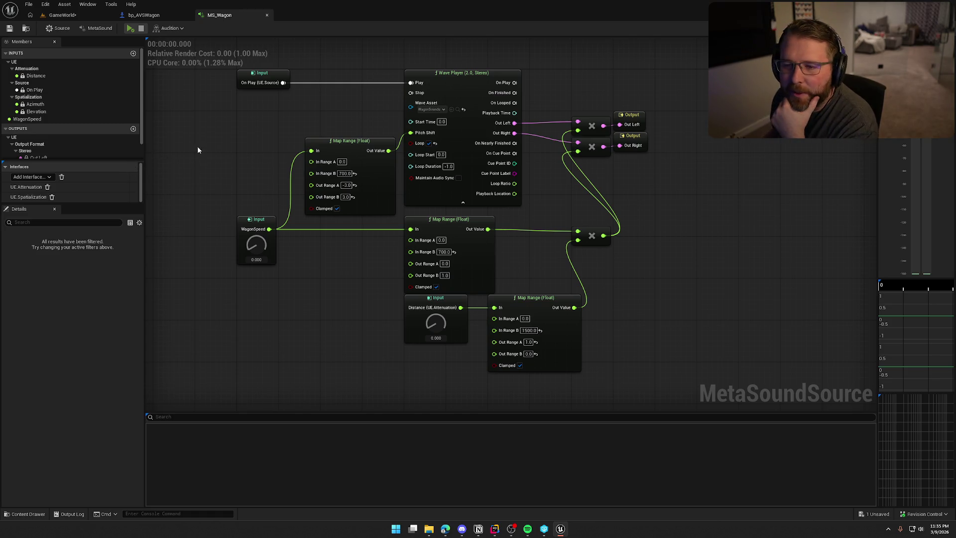
Step: Pass through the bp_AVSWagon Blueprint and return to the GameWorld level viewport
click(156, 15)
click(62, 15)
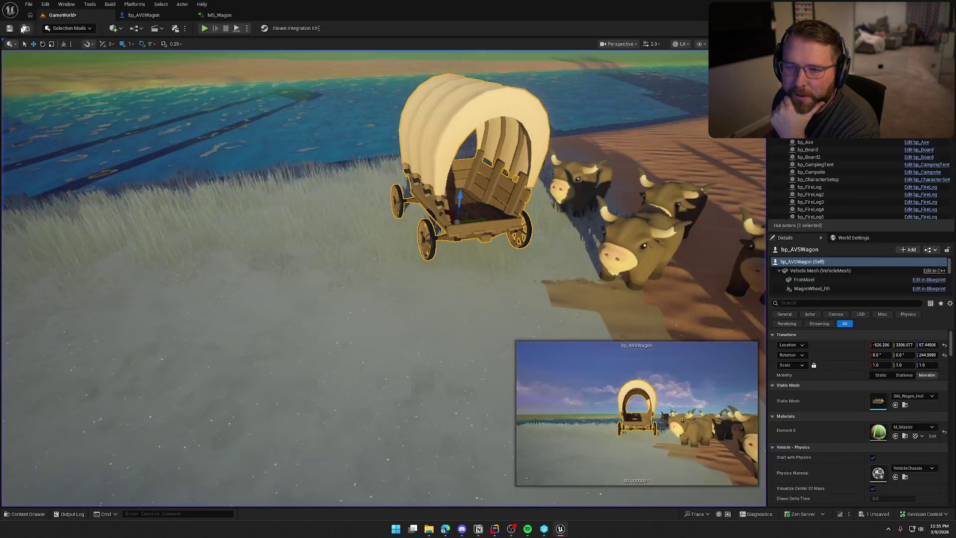